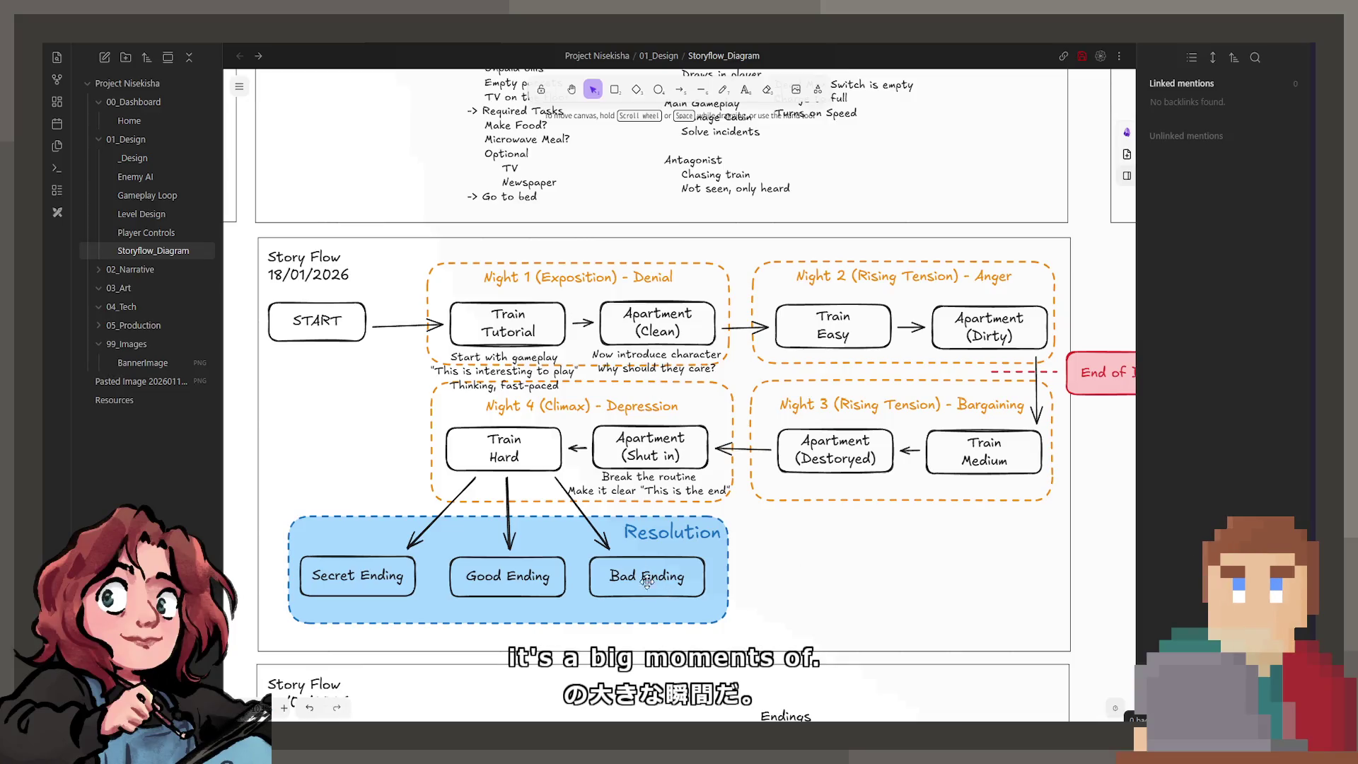
Duplicate the 'Break the routine' note over the Night 4 boxes and retype it as BIG MOMENT.
{"action": "left_click", "coordinate": [690, 485]}
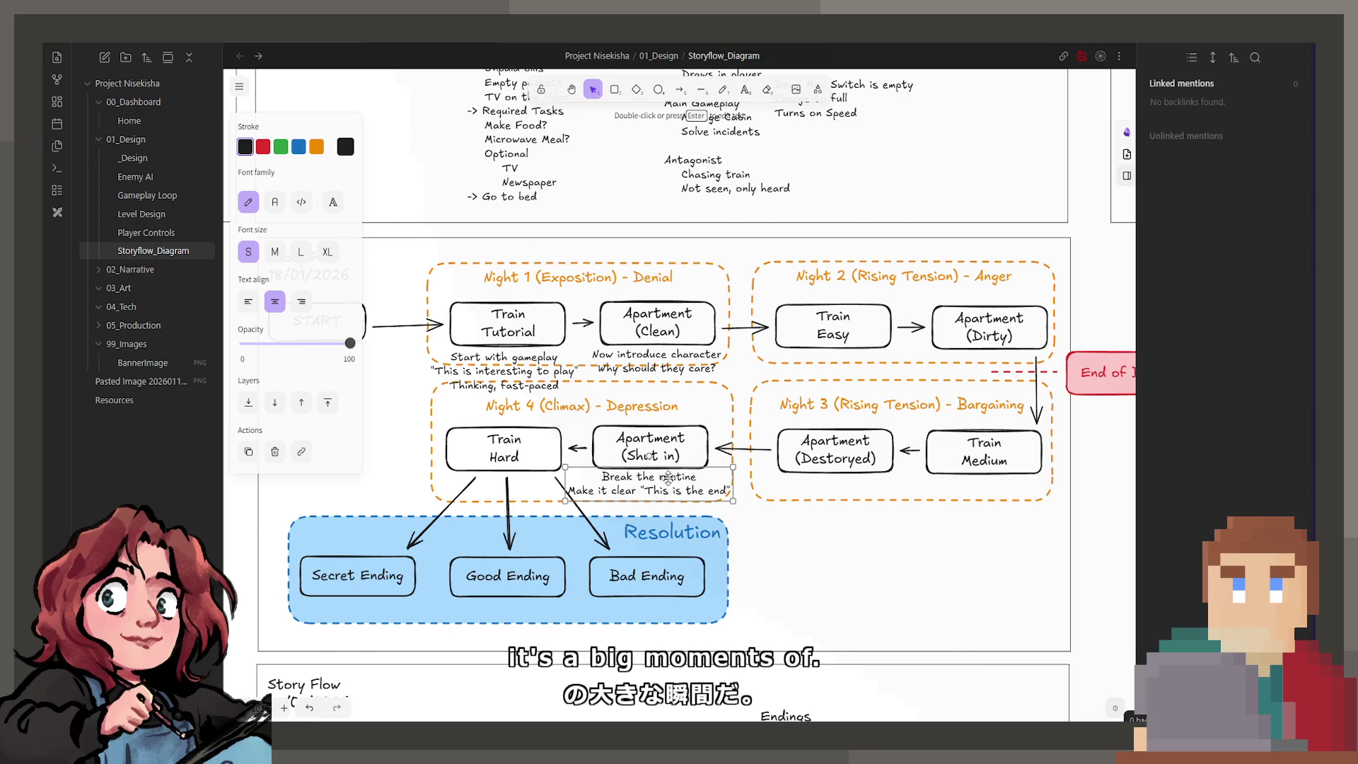
{"action": "left_click_drag", "start_coordinate": [668, 478], "coordinate": [614, 426], "text": "alt"}
{"action": "double_click", "coordinate": [614, 430]}
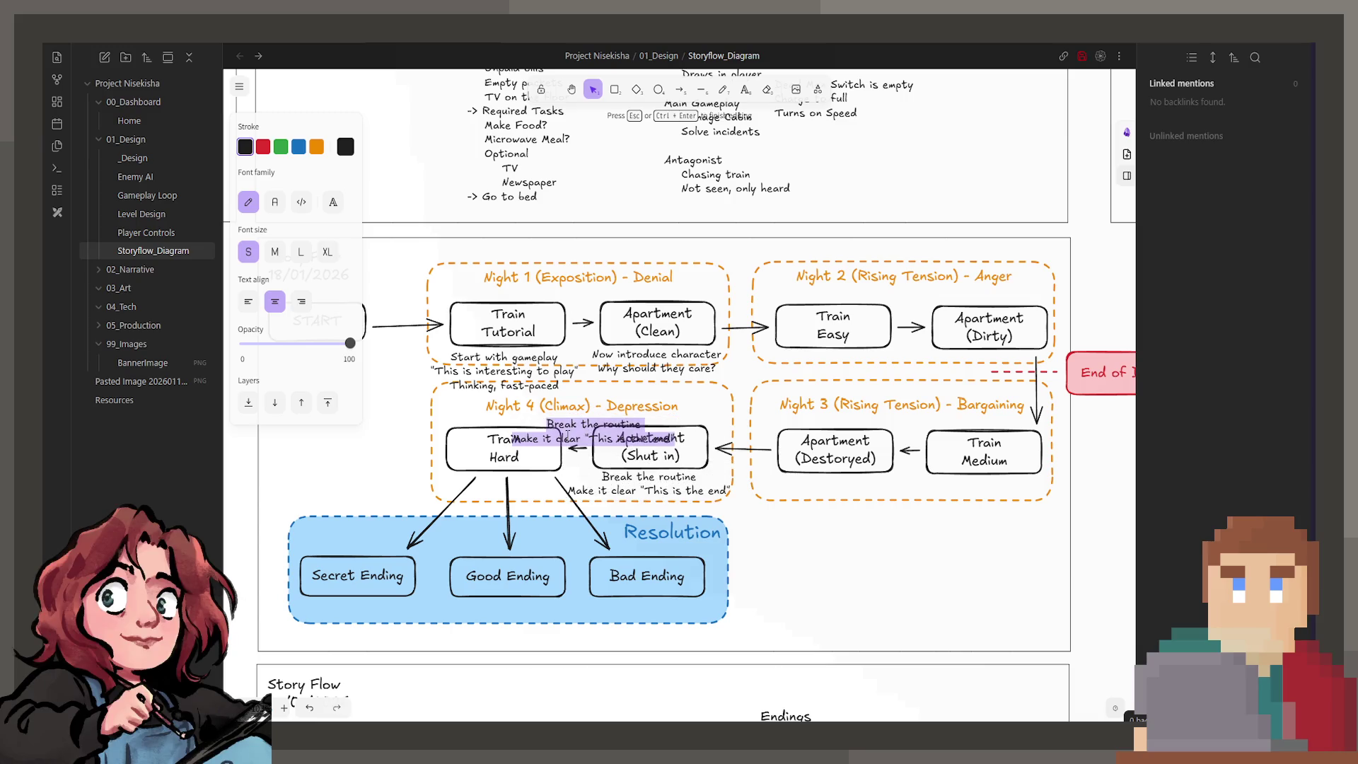
{"action": "type", "text": "BIG MOMENT"}
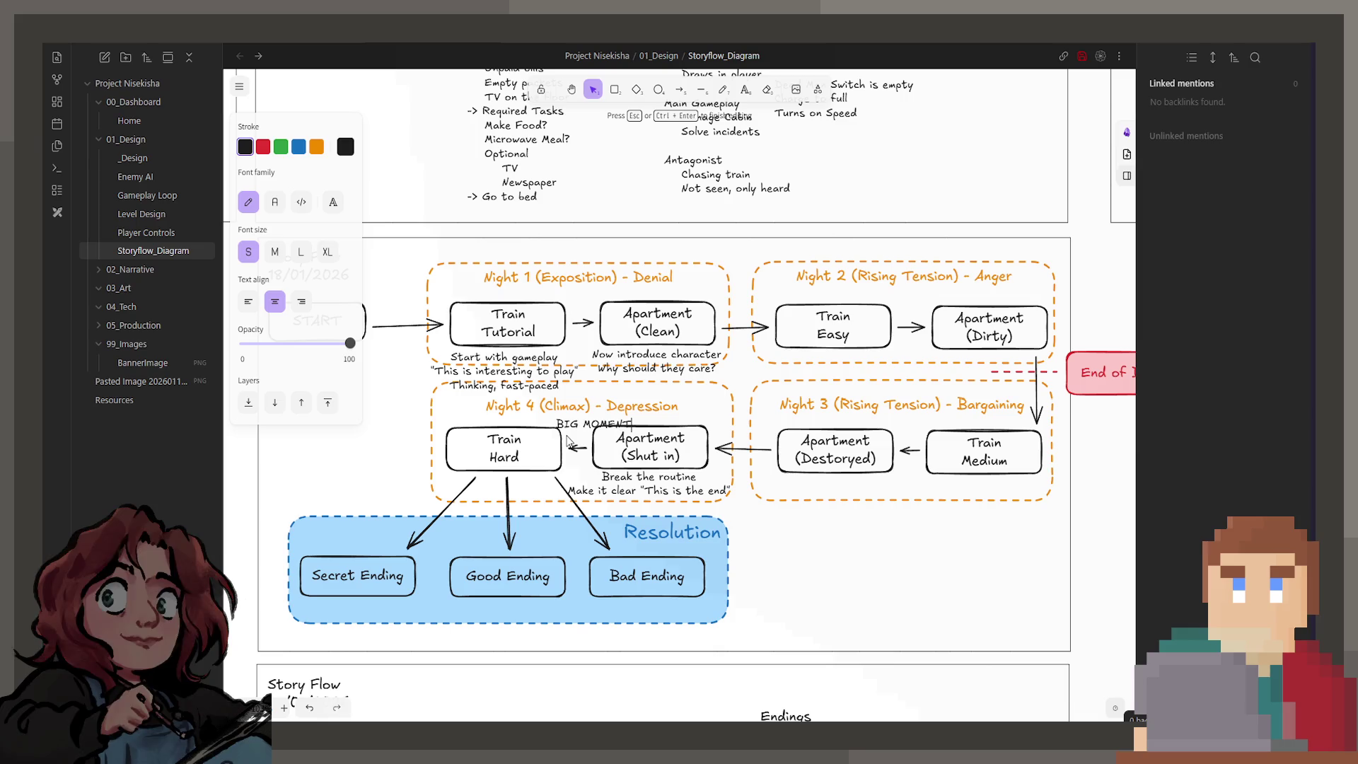
{"action": "left_click", "coordinate": [888, 596]}
Position the BIG MOMENT label just above the Night 4 boxes and leave it deselected.
{"action": "left_click_drag", "start_coordinate": [567, 427], "coordinate": [547, 421]}
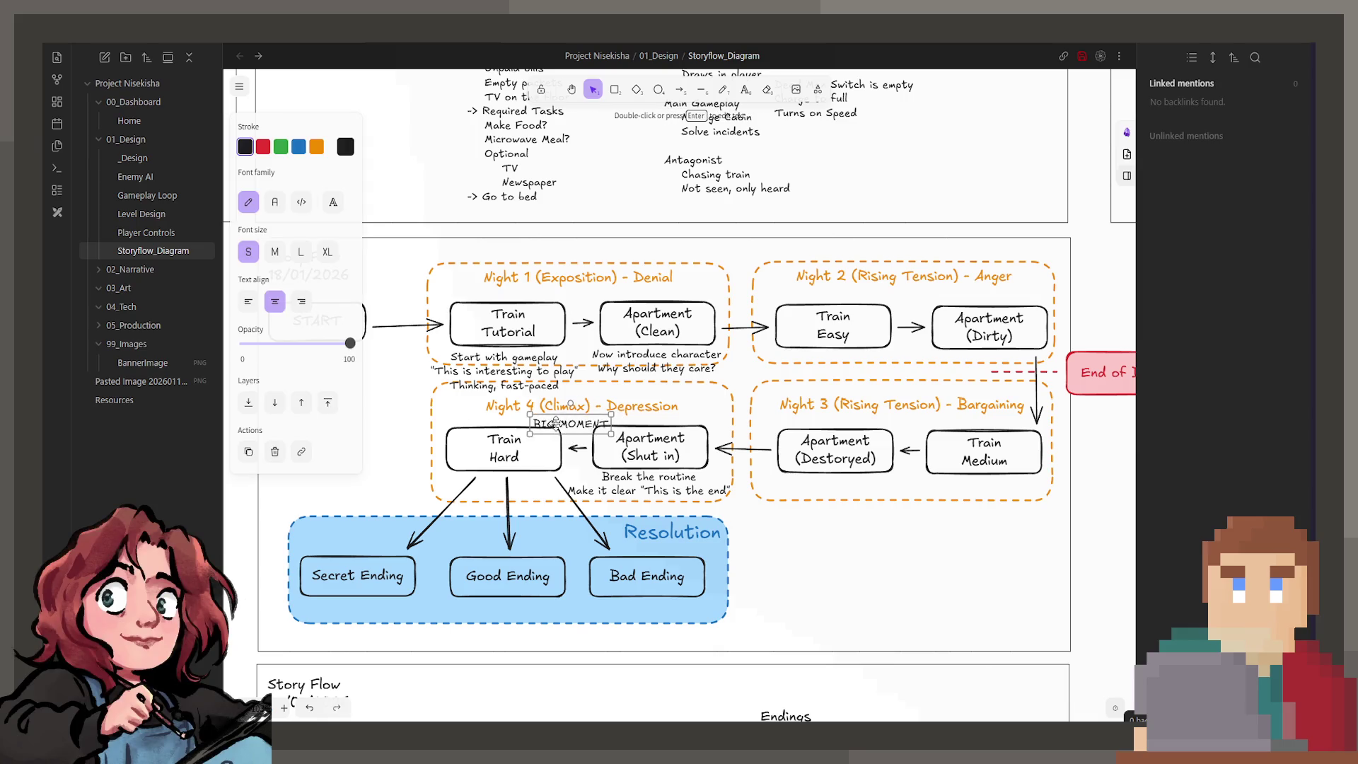
{"action": "left_click", "coordinate": [799, 570]}
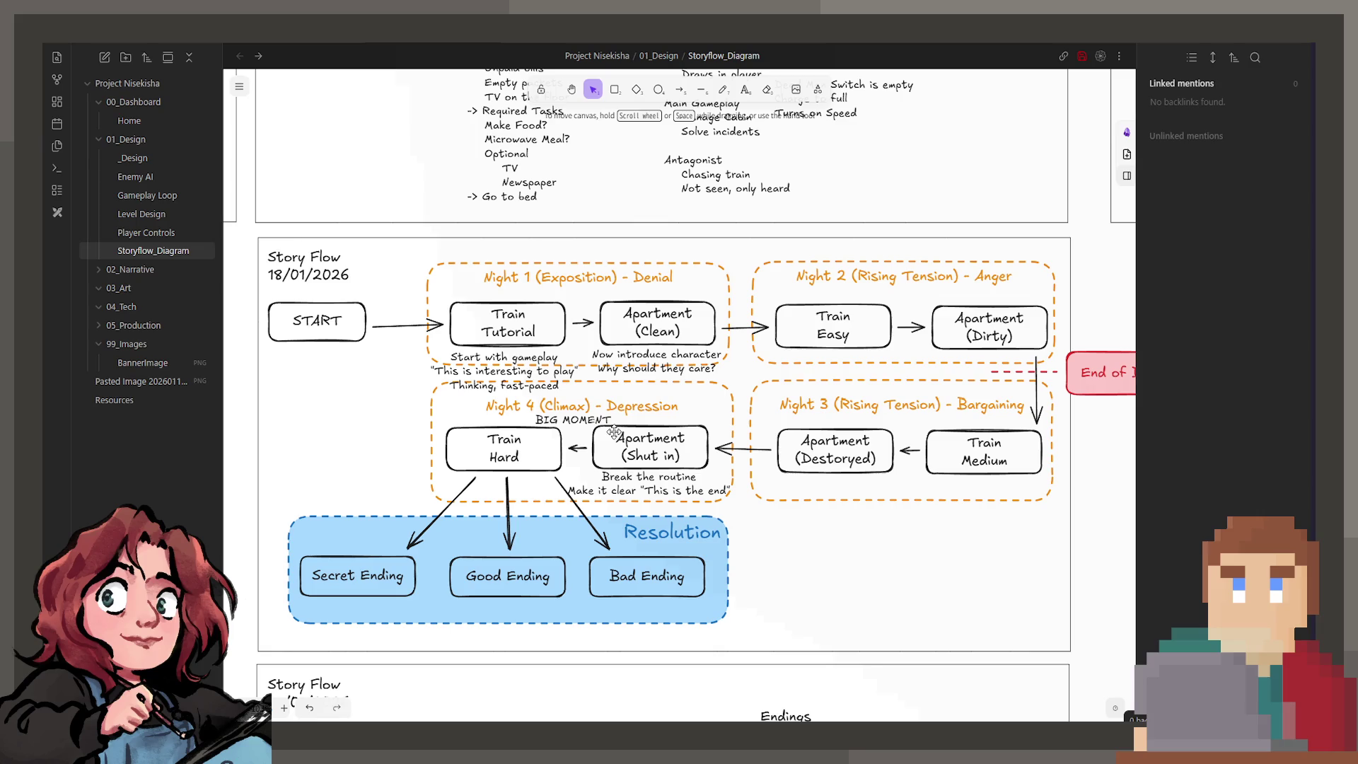
{"action": "left_click", "coordinate": [600, 420]}
{"action": "left_click", "coordinate": [783, 561]}
{"action": "scroll", "coordinate": [847, 594], "scroll_direction": "down", "scroll_amount": 2}
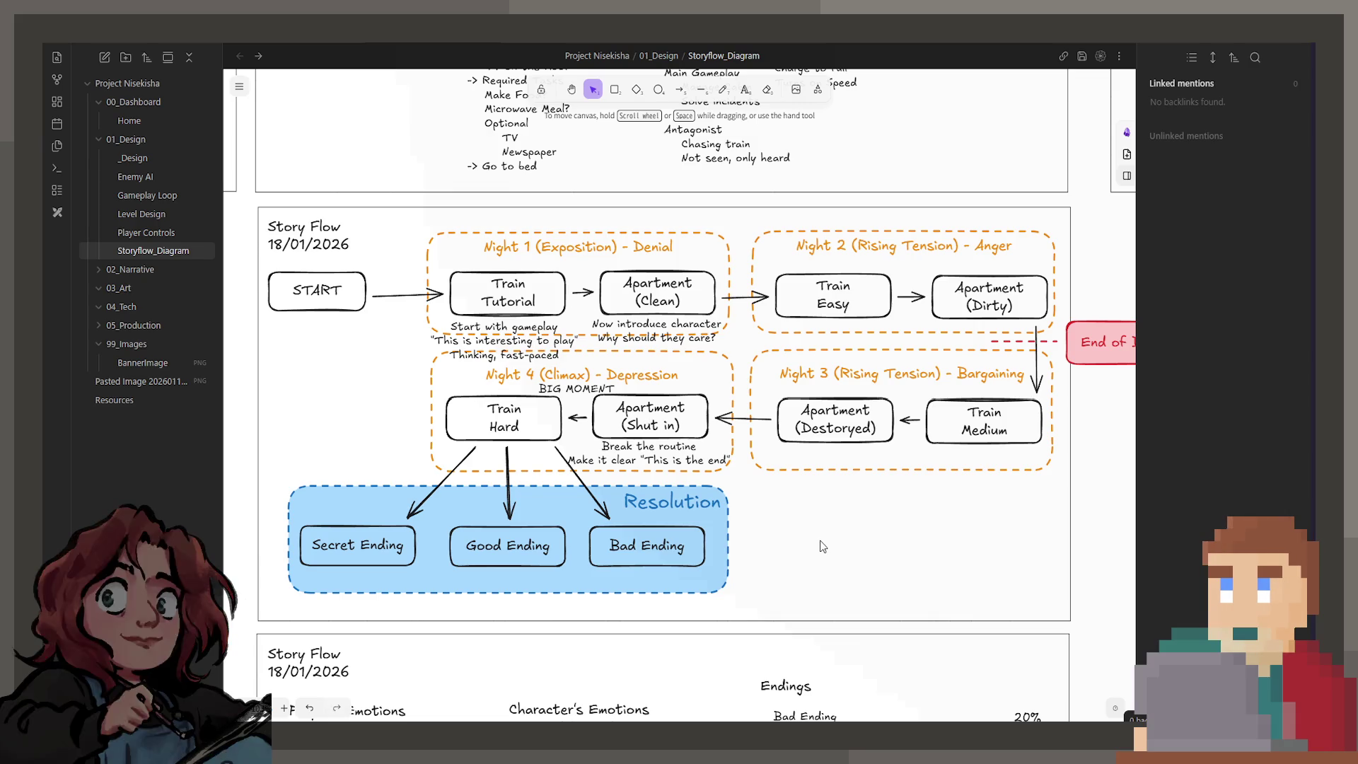
Undo the stray text in Apartment (Shut in), then append ', Morning' to the Break the routine note.
{"action": "double_click", "coordinate": [679, 426]}
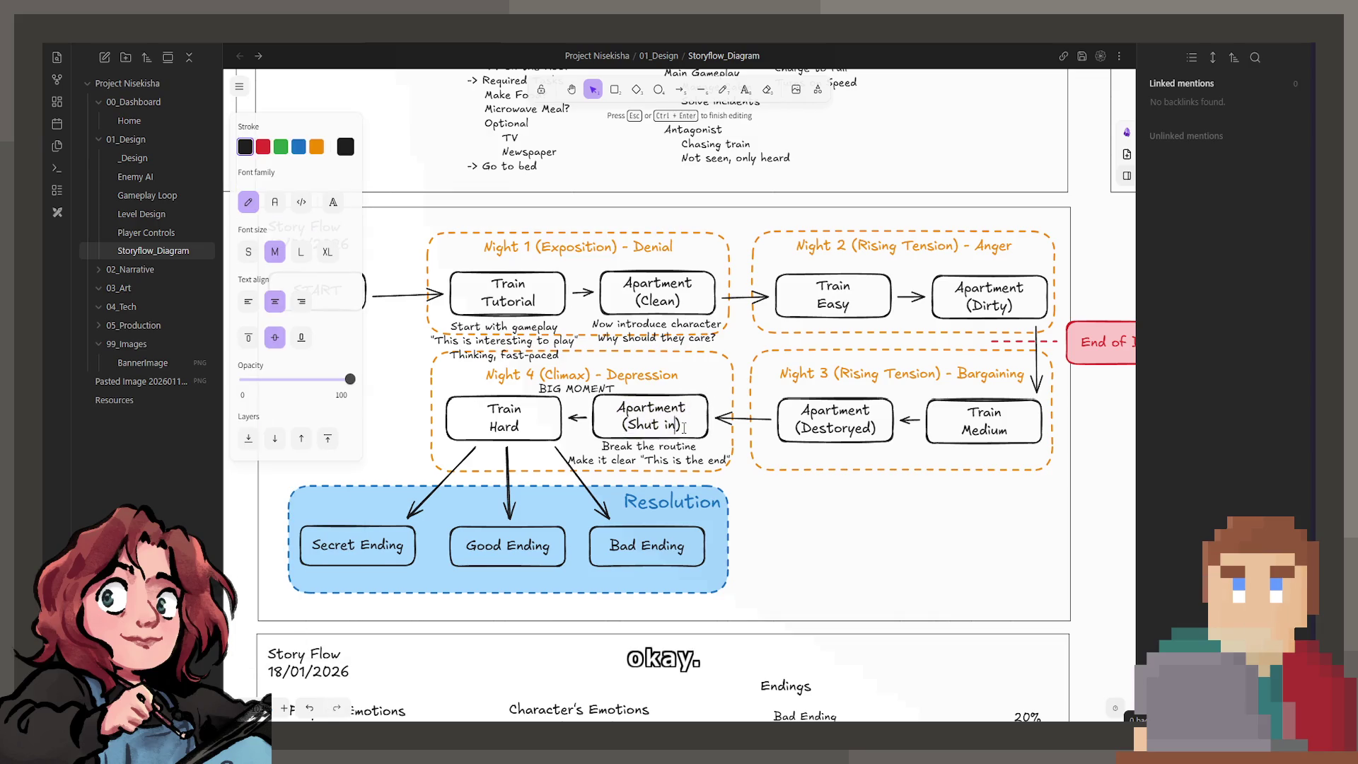
{"action": "type", "text": "(Mornin"}
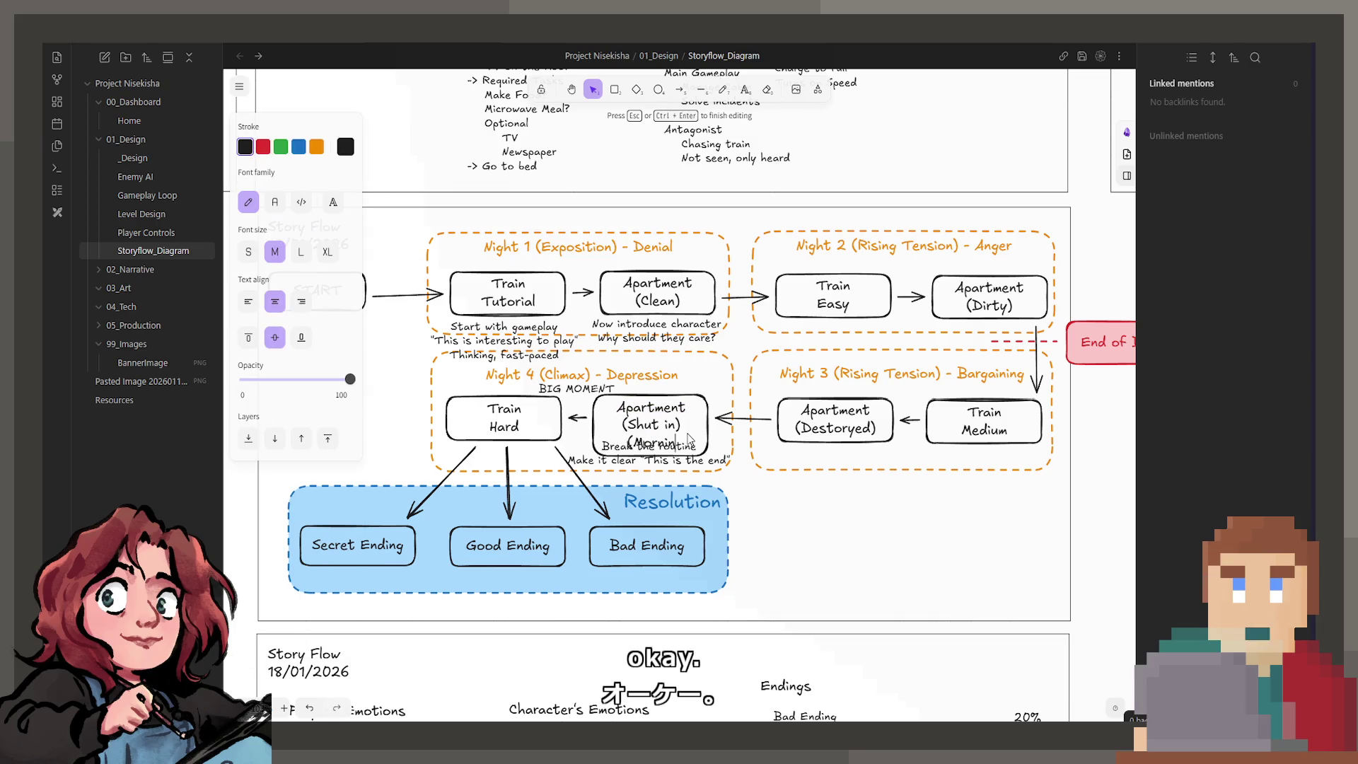
{"action": "key", "text": "BackSpace"}
{"action": "key", "text": "BackSpace"}
{"action": "key", "text": "BackSpace"}
{"action": "key", "text": "BackSpace"}
{"action": "key", "text": "BackSpace"}
{"action": "key", "text": "BackSpace"}
{"action": "left_click", "coordinate": [695, 451]}
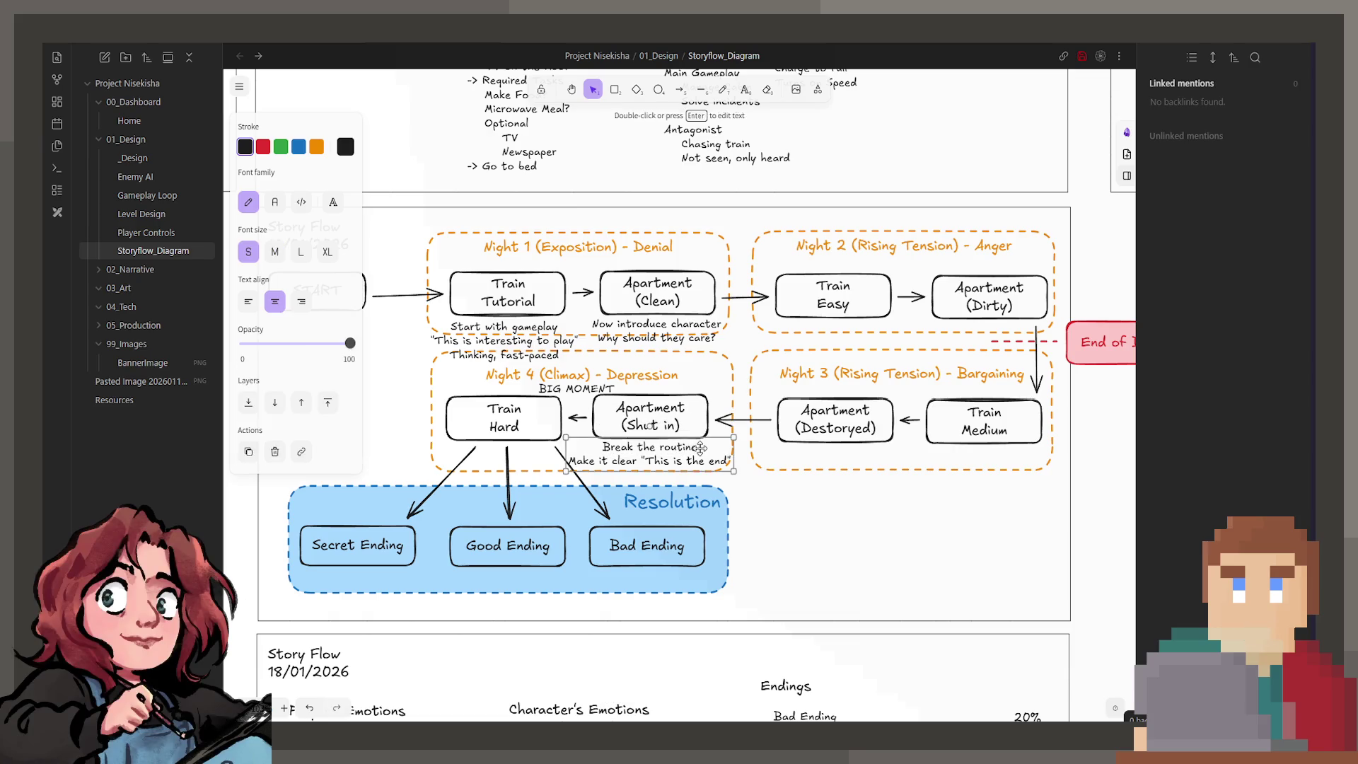
{"action": "type", "text": ", Morning"}
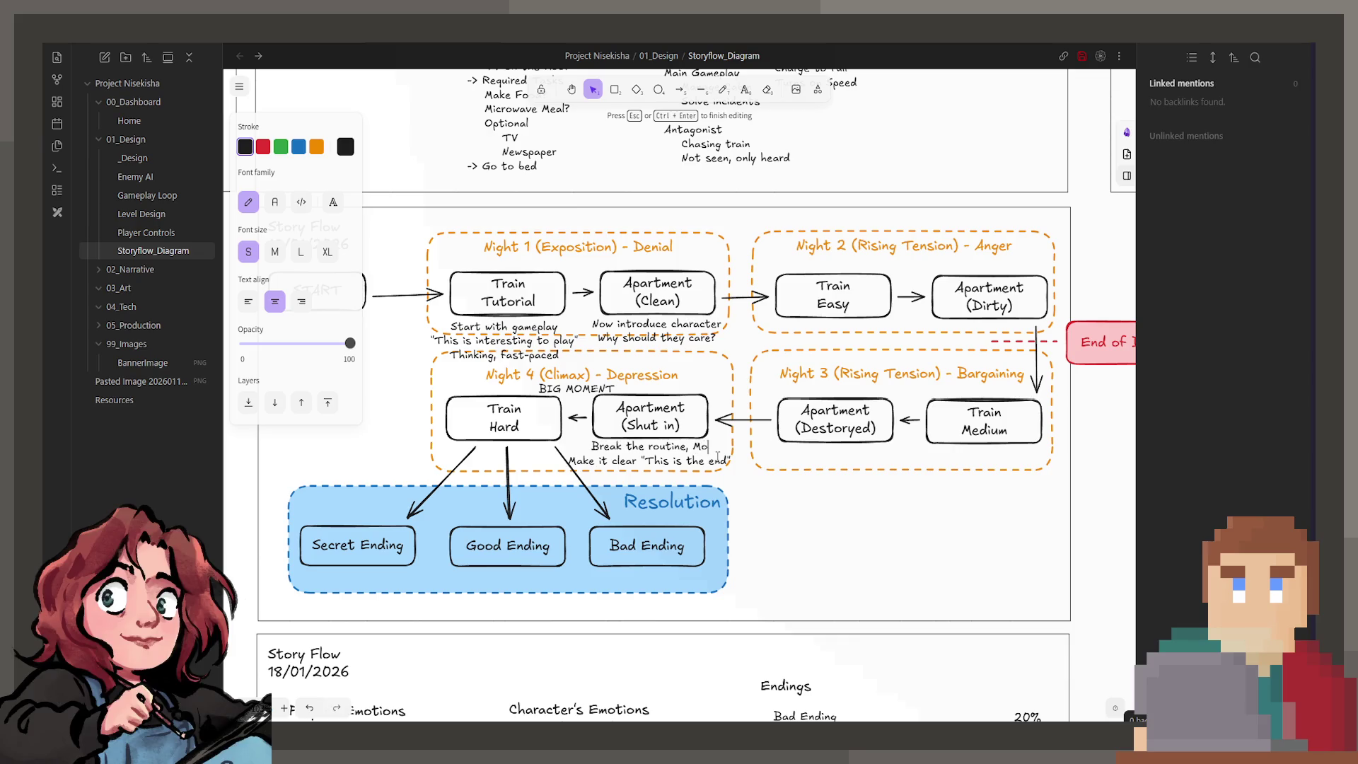
{"action": "left_click", "coordinate": [801, 553]}
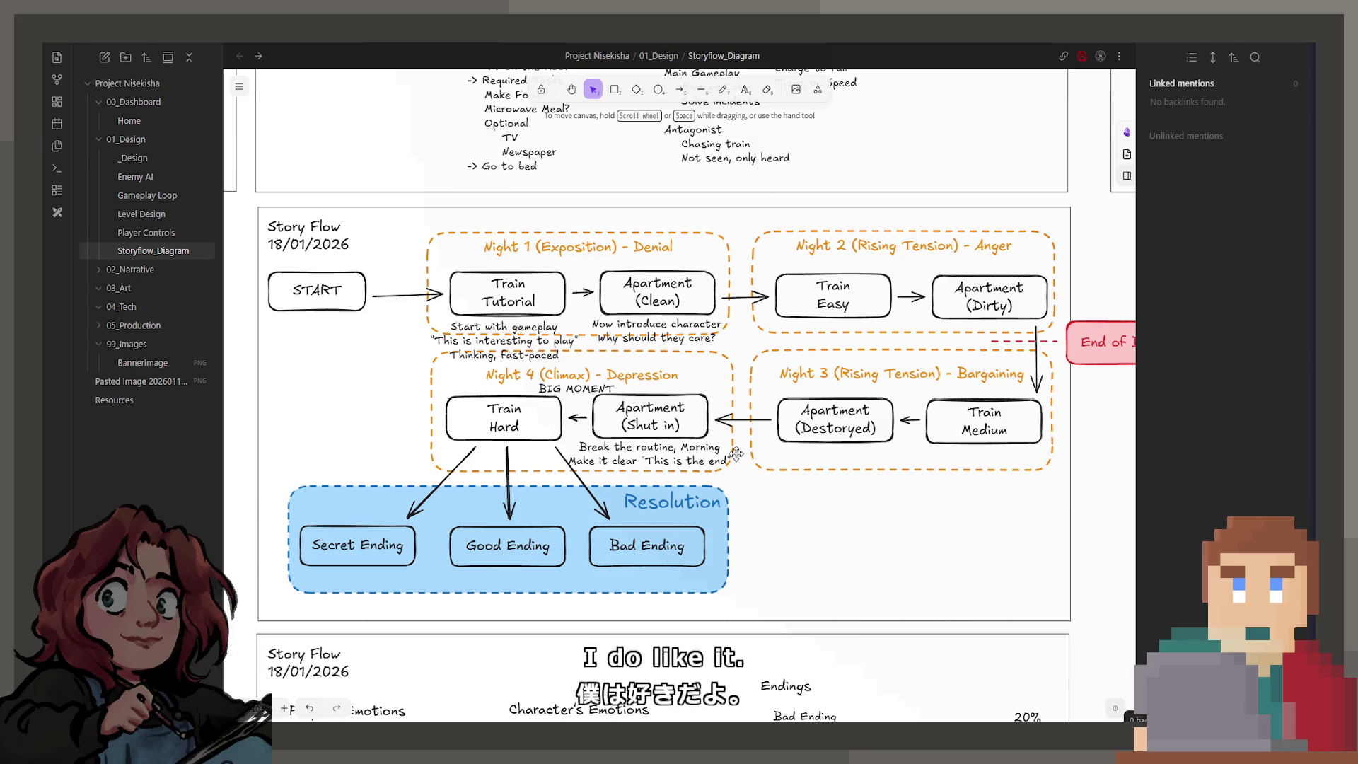
{"action": "scroll", "coordinate": [719, 464], "scroll_direction": "down", "scroll_amount": 2, "text": "ctrl"}
{"action": "scroll", "coordinate": [731, 483], "scroll_direction": "down", "scroll_amount": 1, "text": "ctrl"}
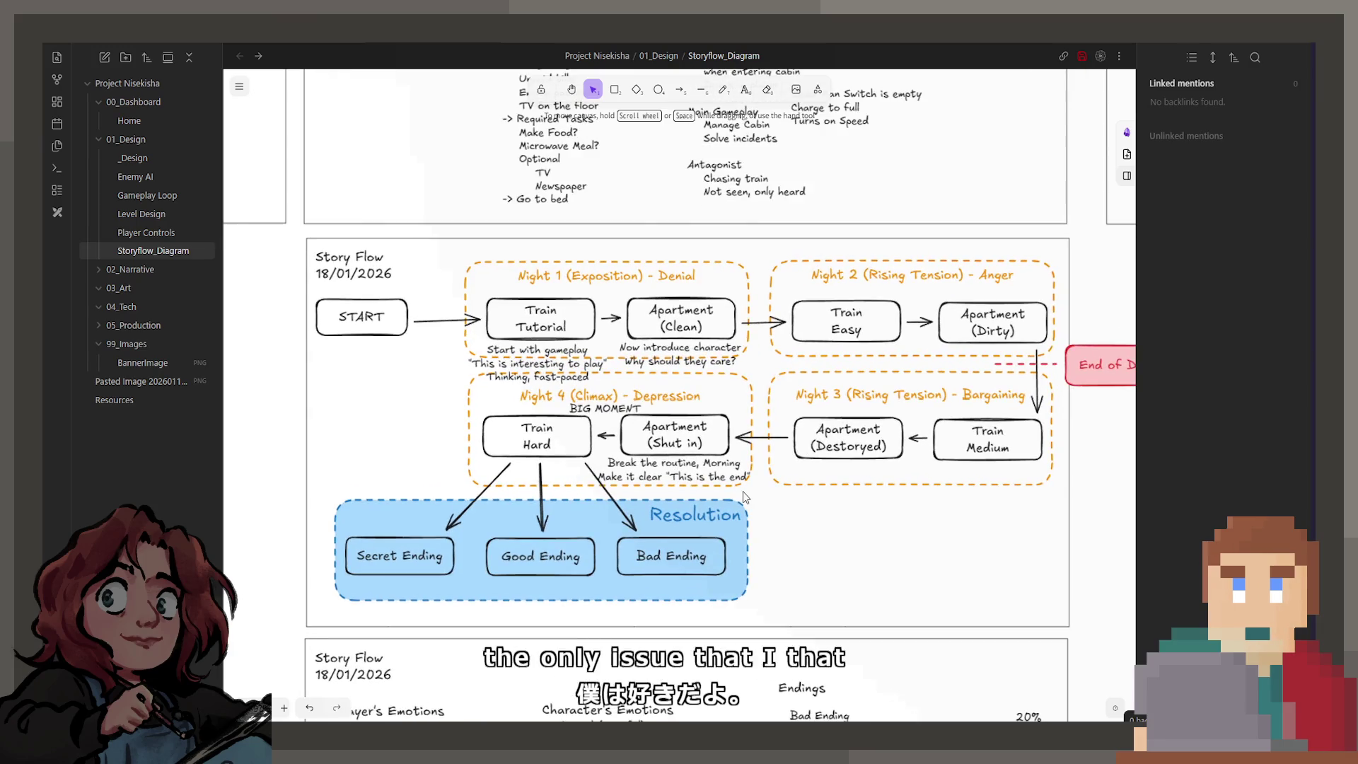
{"action": "scroll", "coordinate": [743, 446], "scroll_direction": "up", "scroll_amount": 3}
{"action": "scroll", "coordinate": [802, 366], "scroll_direction": "down", "scroll_amount": 1, "text": "ctrl"}
{"action": "scroll", "coordinate": [802, 366], "scroll_direction": "up", "scroll_amount": 2}
{"action": "scroll", "coordinate": [652, 521], "scroll_direction": "up", "scroll_amount": 1, "text": "ctrl"}
{"action": "scroll", "coordinate": [576, 522], "scroll_direction": "up", "scroll_amount": 1, "text": "ctrl"}
{"action": "scroll", "coordinate": [662, 499], "scroll_direction": "up", "scroll_amount": 1, "text": "ctrl"}
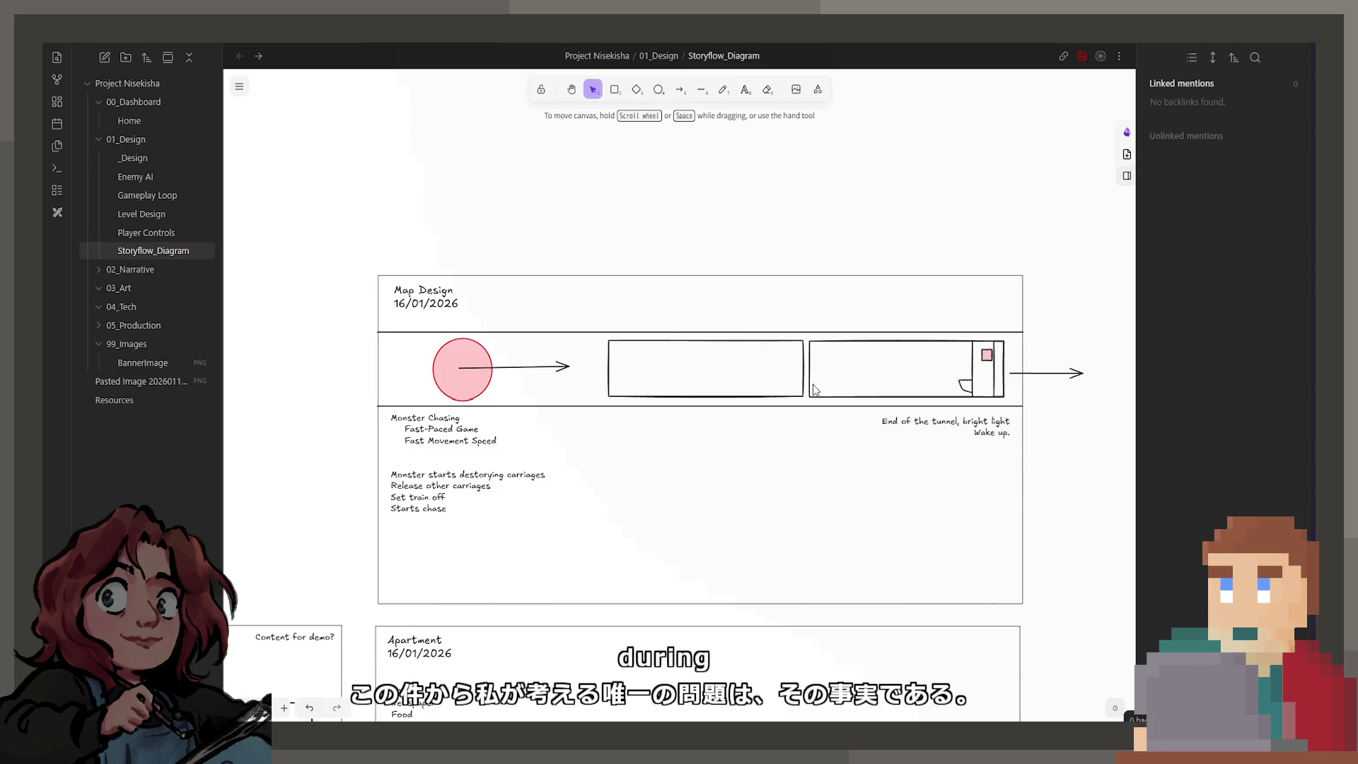
Inspect the pink monster circle and its arrow toward the train carriages on the Map Design board.
{"action": "left_click", "coordinate": [503, 369]}
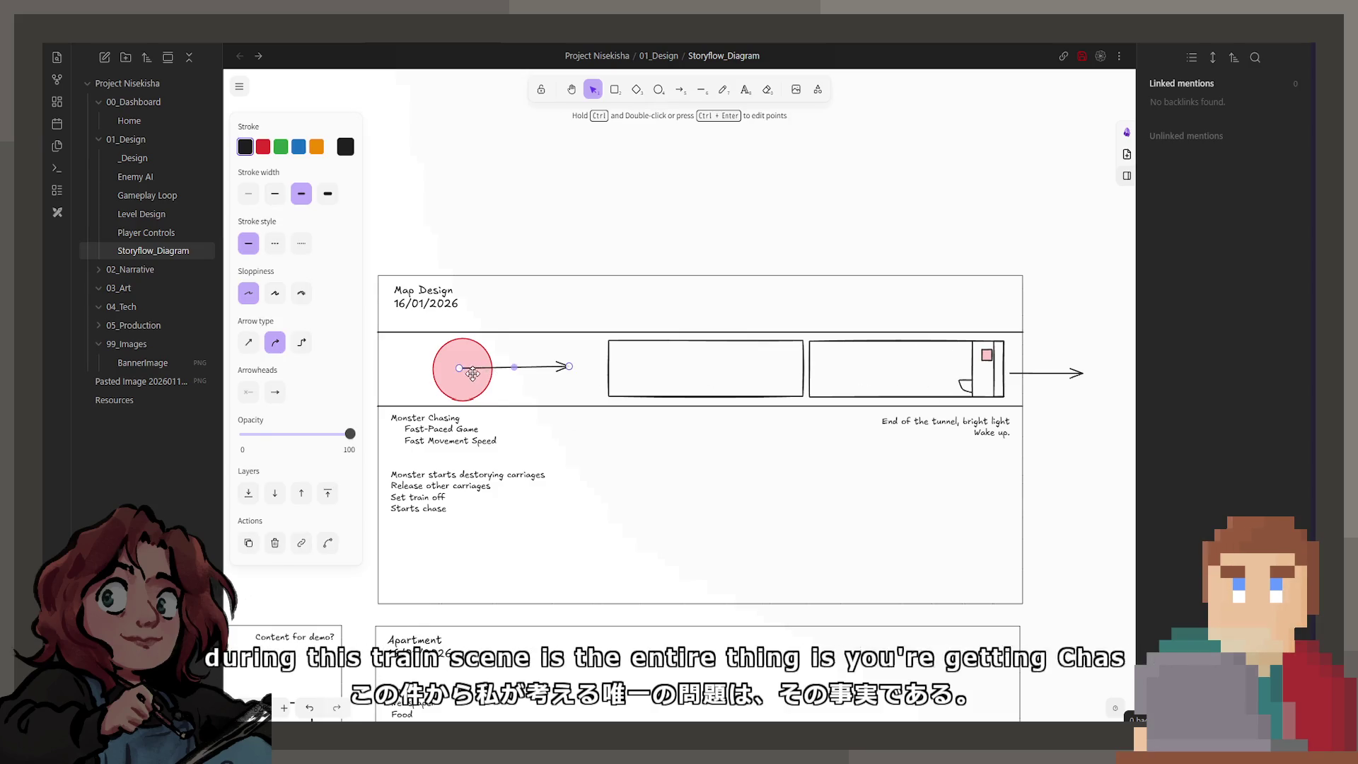
{"action": "left_click", "coordinate": [475, 377]}
{"action": "left_click", "coordinate": [518, 367]}
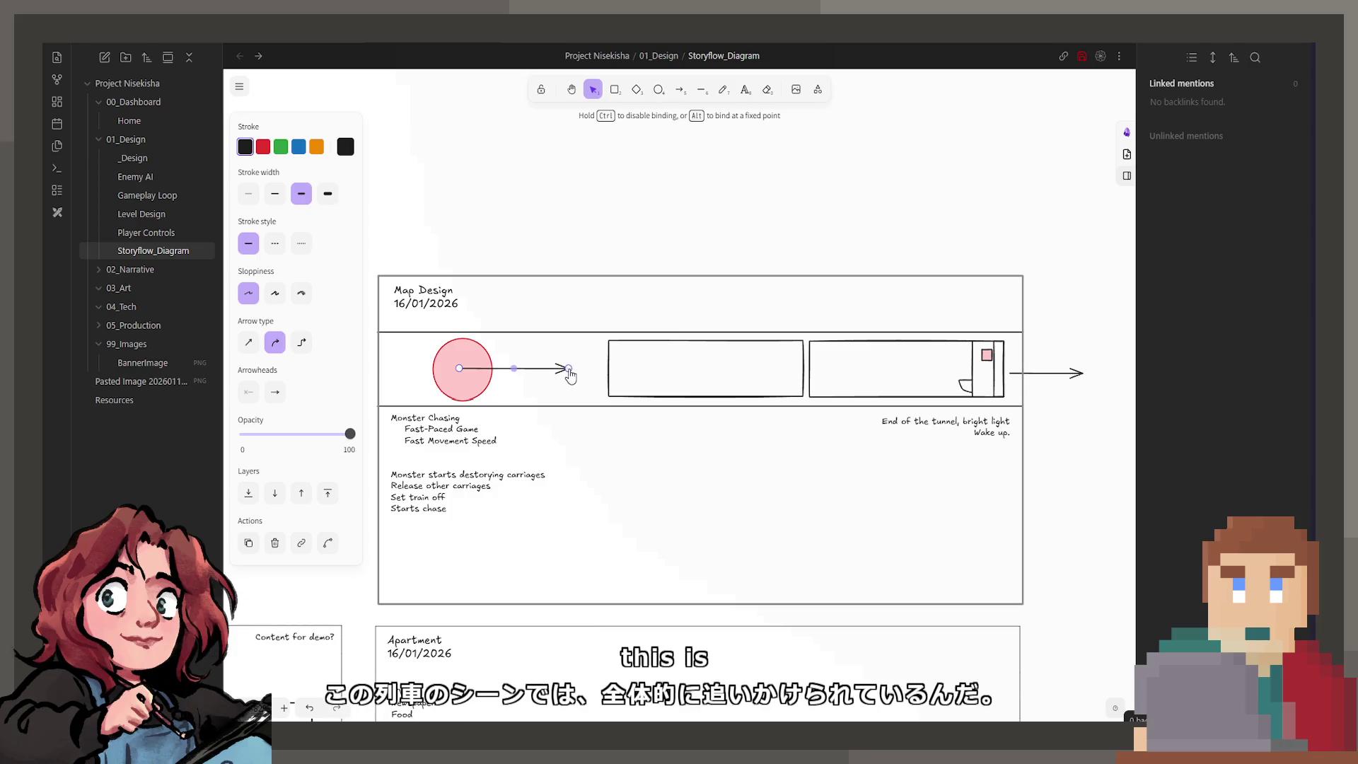
{"action": "left_click", "coordinate": [516, 388]}
{"action": "left_click", "coordinate": [476, 382]}
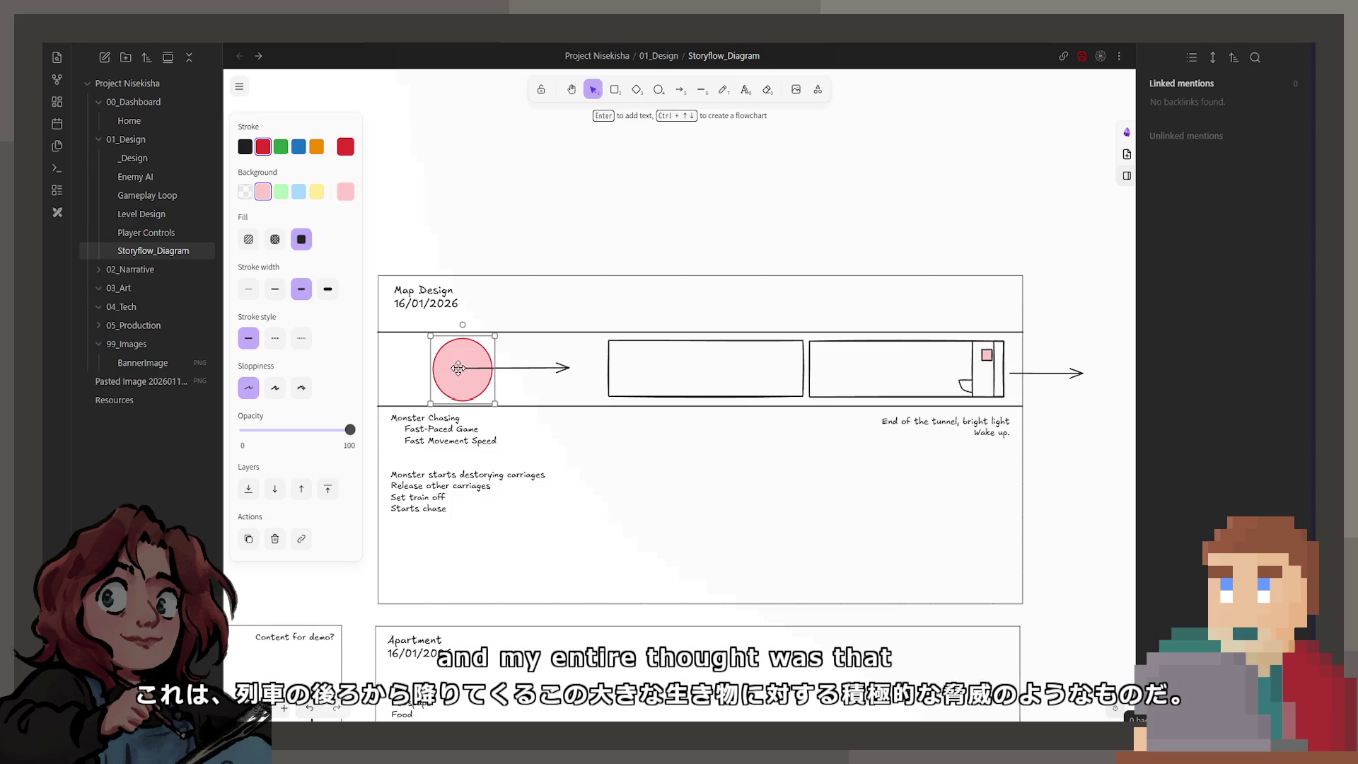
{"action": "scroll", "coordinate": [562, 433], "scroll_direction": "left", "scroll_amount": 2}
{"action": "scroll", "coordinate": [562, 434], "scroll_direction": "down", "scroll_amount": 1}
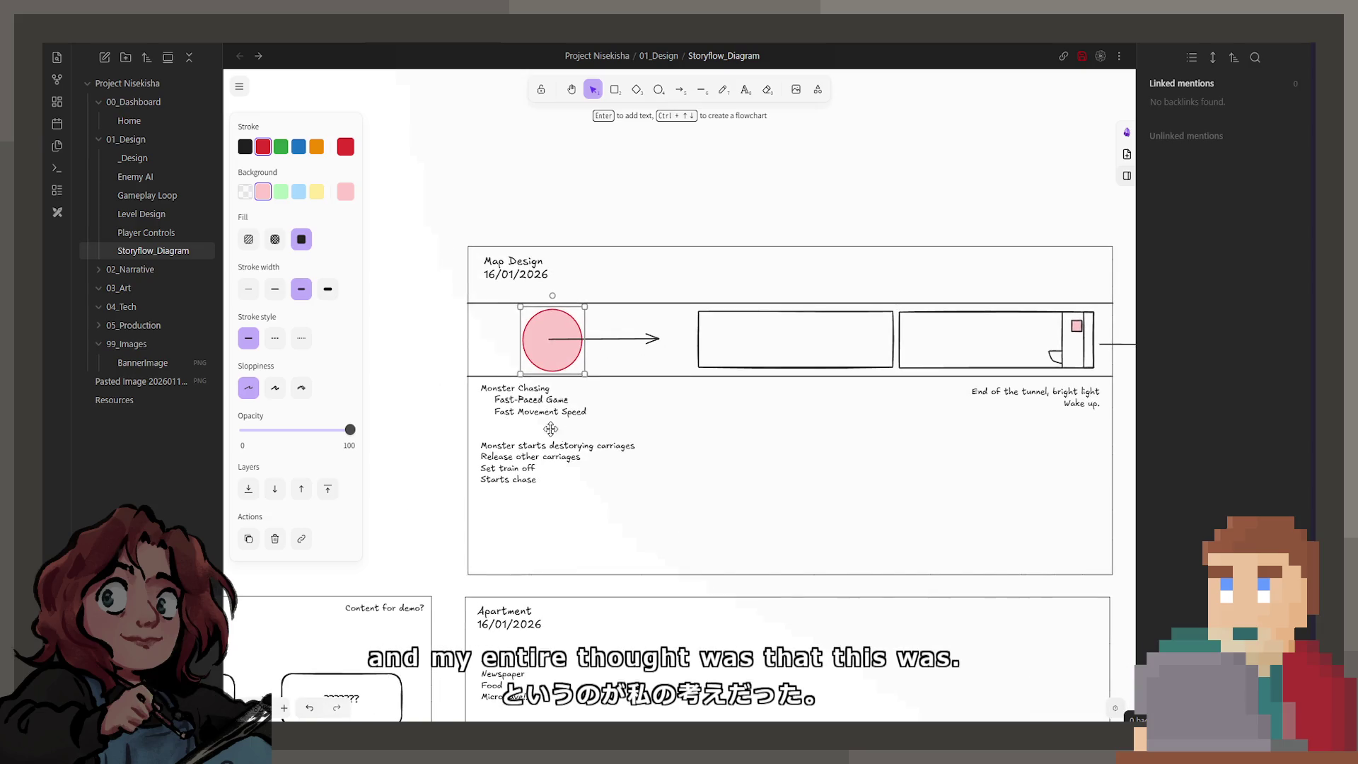
{"action": "scroll", "coordinate": [855, 238], "scroll_direction": "right", "scroll_amount": 2}
{"action": "left_click", "coordinate": [855, 238]}
{"action": "scroll", "coordinate": [791, 277], "scroll_direction": "right", "scroll_amount": 2}
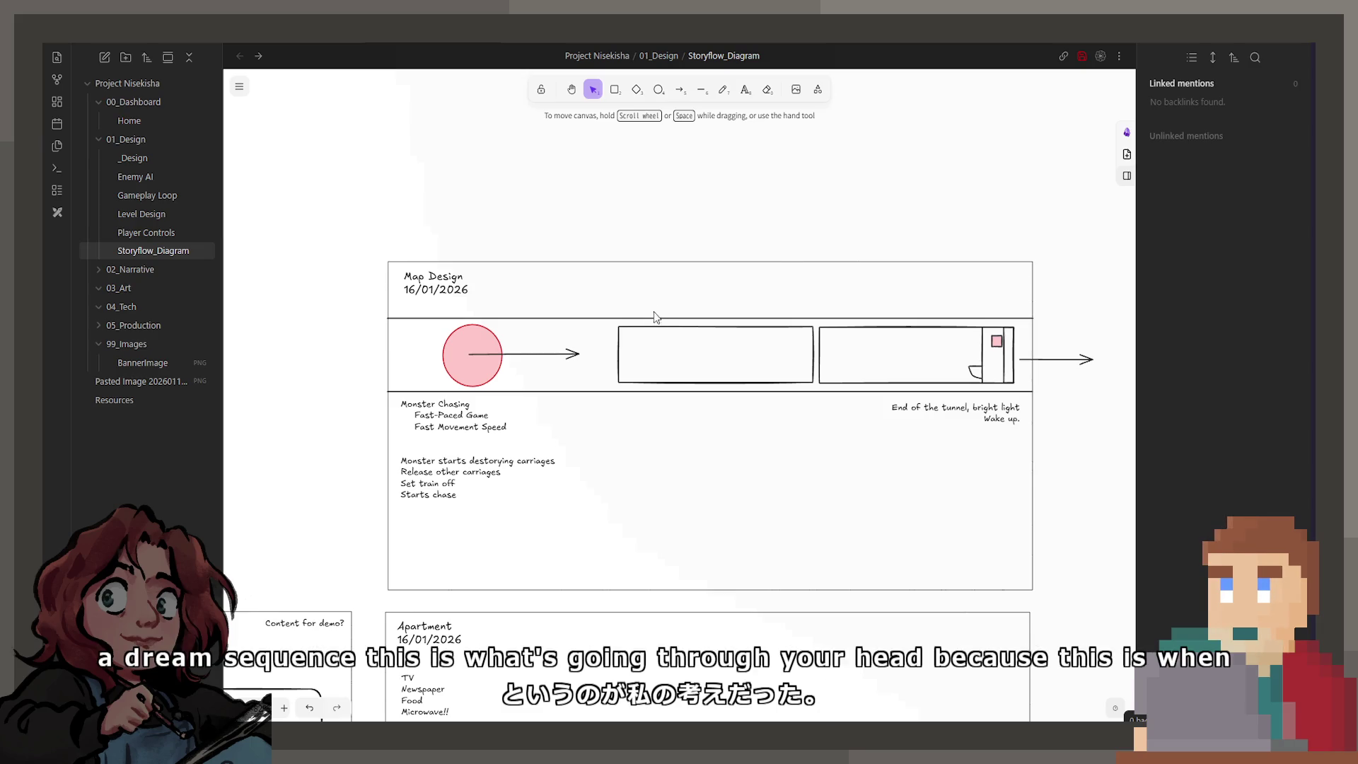
{"action": "scroll", "coordinate": [621, 326], "scroll_direction": "down", "scroll_amount": 2}
{"action": "scroll", "coordinate": [620, 326], "scroll_direction": "left", "scroll_amount": 2}
{"action": "scroll", "coordinate": [680, 372], "scroll_direction": "down", "scroll_amount": 3}
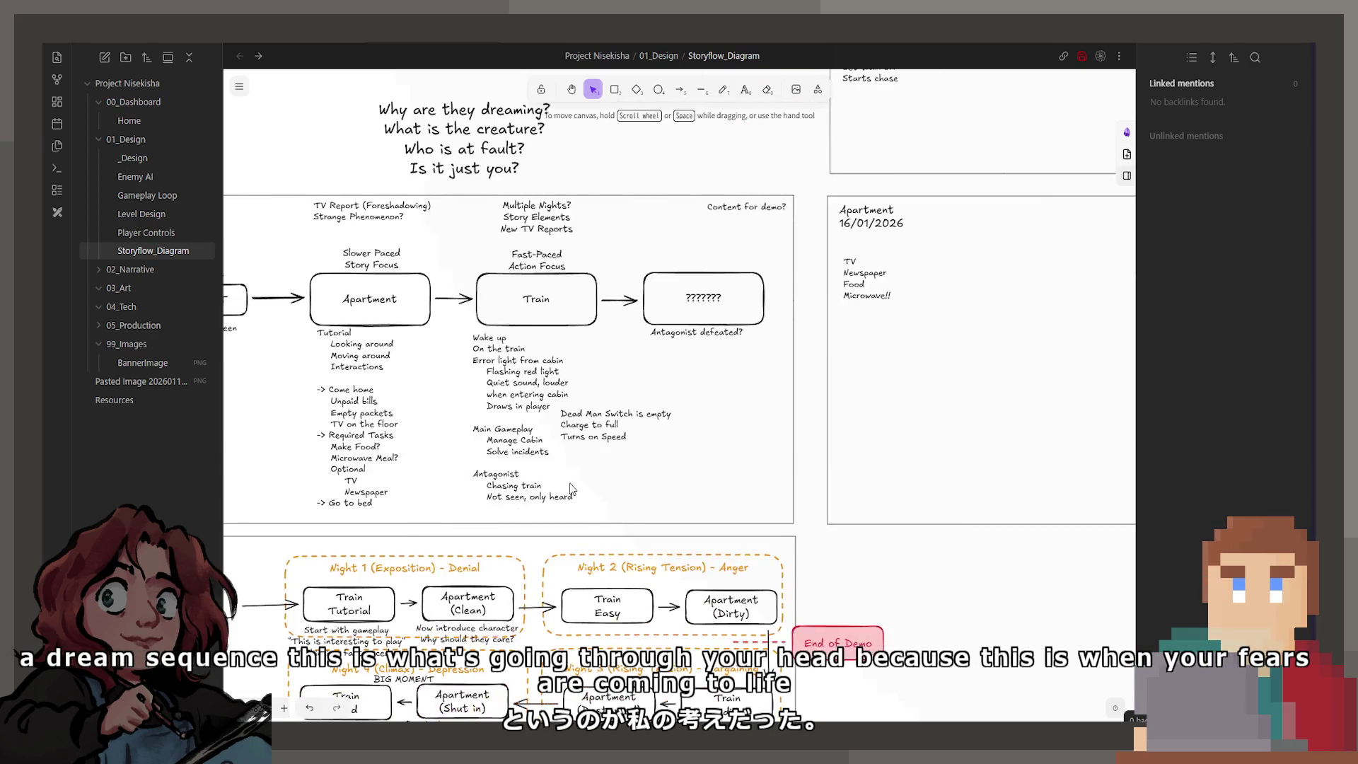
{"action": "scroll", "coordinate": [731, 415], "scroll_direction": "down", "scroll_amount": 2}
{"action": "scroll", "coordinate": [731, 417], "scroll_direction": "left", "scroll_amount": 3}
{"action": "scroll", "coordinate": [731, 416], "scroll_direction": "down", "scroll_amount": 2}
{"action": "scroll", "coordinate": [731, 415], "scroll_direction": "right", "scroll_amount": 1}
Select the Train Hard box in the Story Flow frame, then release it with Escape.
{"action": "left_click", "coordinate": [594, 489]}
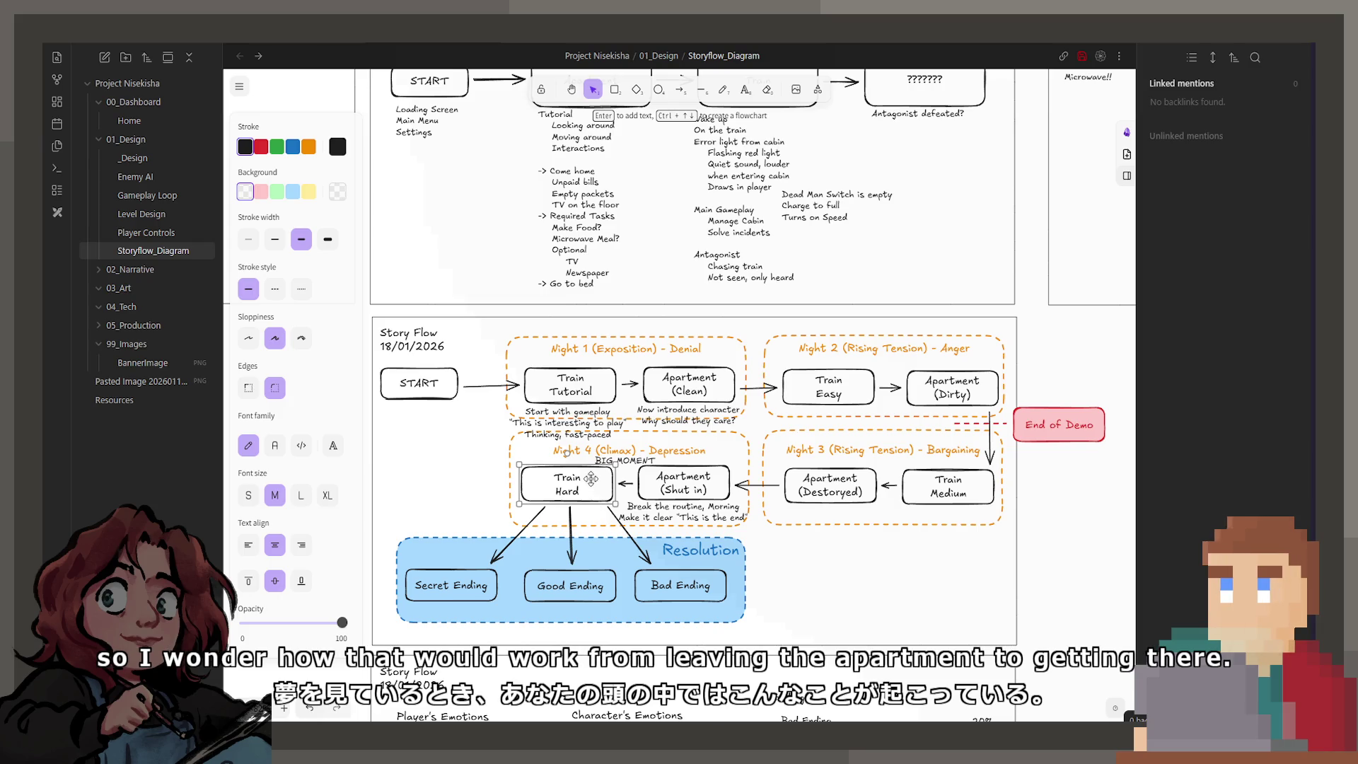
{"action": "scroll", "coordinate": [729, 472], "scroll_direction": "right", "scroll_amount": 1}
{"action": "key", "text": "Escape"}
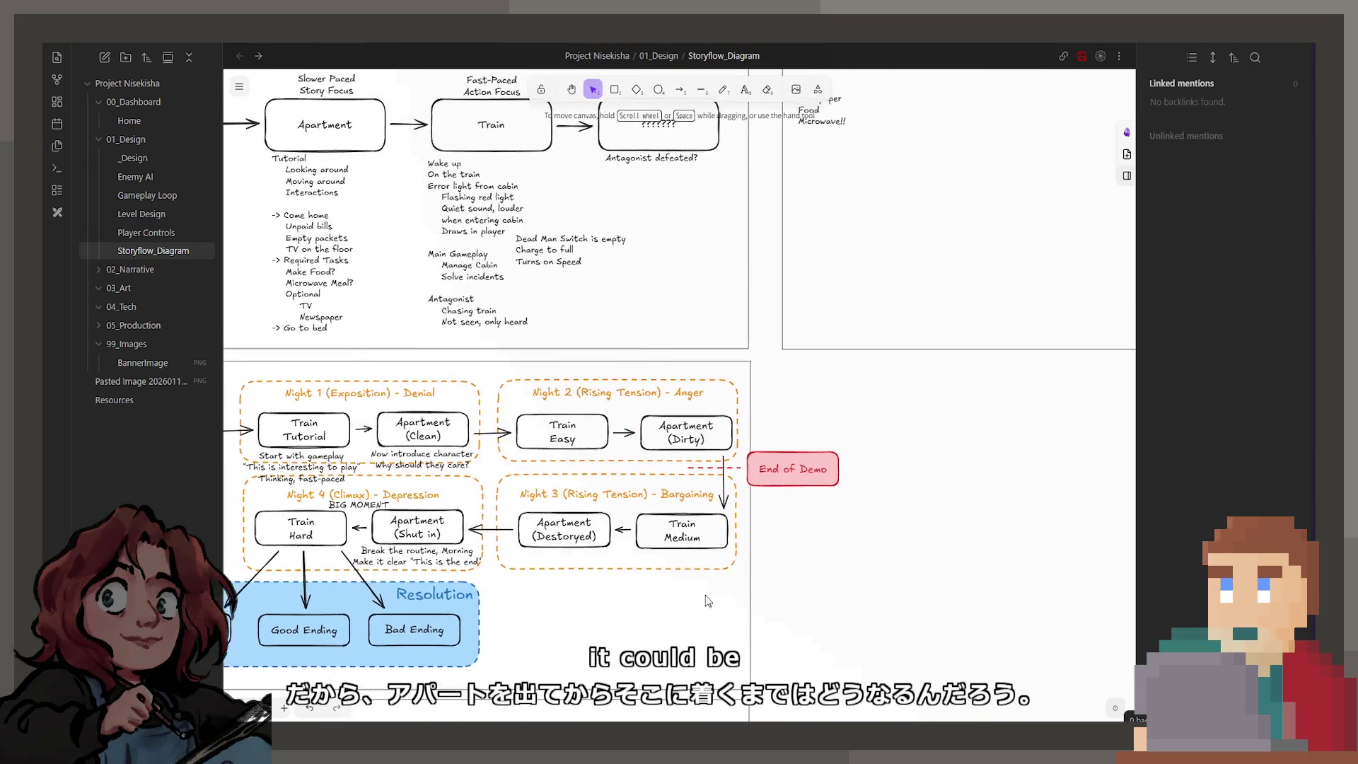
{"action": "scroll", "coordinate": [668, 628], "scroll_direction": "right", "scroll_amount": 5}
{"action": "scroll", "coordinate": [668, 629], "scroll_direction": "right", "scroll_amount": 3}
{"action": "scroll", "coordinate": [898, 370], "scroll_direction": "up", "scroll_amount": 2}
{"action": "scroll", "coordinate": [897, 370], "scroll_direction": "up", "scroll_amount": 2}
{"action": "scroll", "coordinate": [746, 345], "scroll_direction": "up", "scroll_amount": 2}
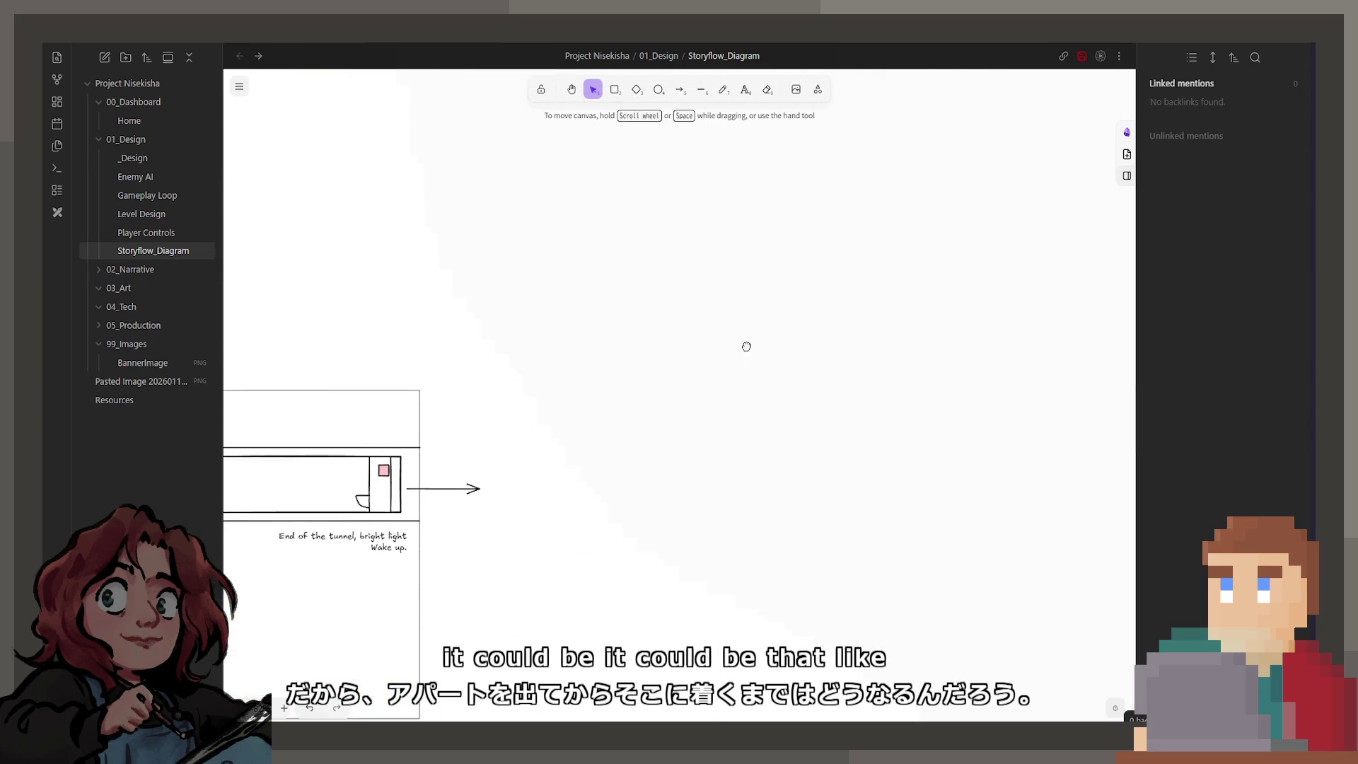
{"action": "scroll", "coordinate": [853, 395], "scroll_direction": "down", "scroll_amount": 1}
{"action": "scroll", "coordinate": [626, 500], "scroll_direction": "left", "scroll_amount": 5}
{"action": "scroll", "coordinate": [628, 500], "scroll_direction": "down", "scroll_amount": 3}
{"action": "scroll", "coordinate": [557, 559], "scroll_direction": "down", "scroll_amount": 2}
{"action": "scroll", "coordinate": [554, 562], "scroll_direction": "right", "scroll_amount": 1}
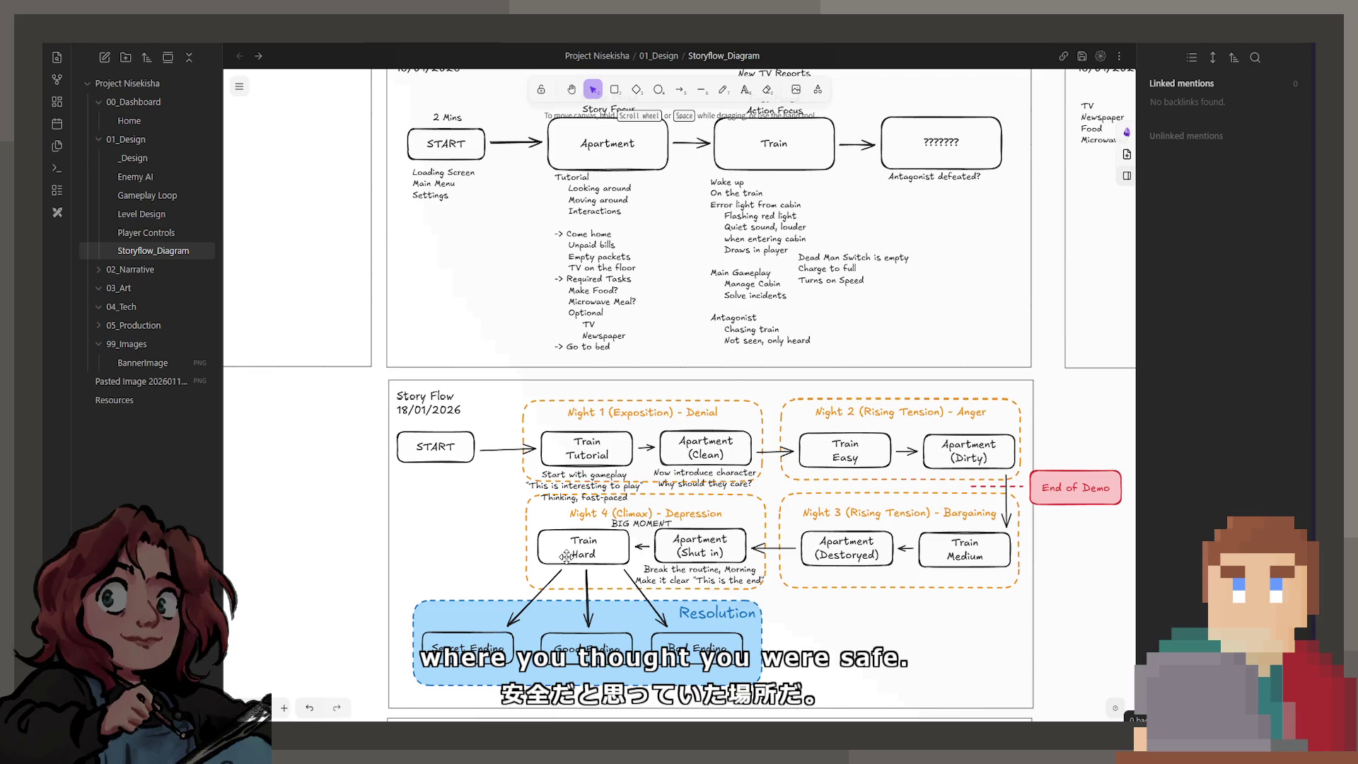
{"action": "scroll", "coordinate": [692, 580], "scroll_direction": "up", "scroll_amount": 1}
{"action": "scroll", "coordinate": [693, 581], "scroll_direction": "up", "scroll_amount": 3}
{"action": "scroll", "coordinate": [660, 414], "scroll_direction": "down", "scroll_amount": 1}
Check the BIG MOMENT label and the 'Break the routine, Morning' note, leaving both deselected.
{"action": "left_click", "coordinate": [660, 414]}
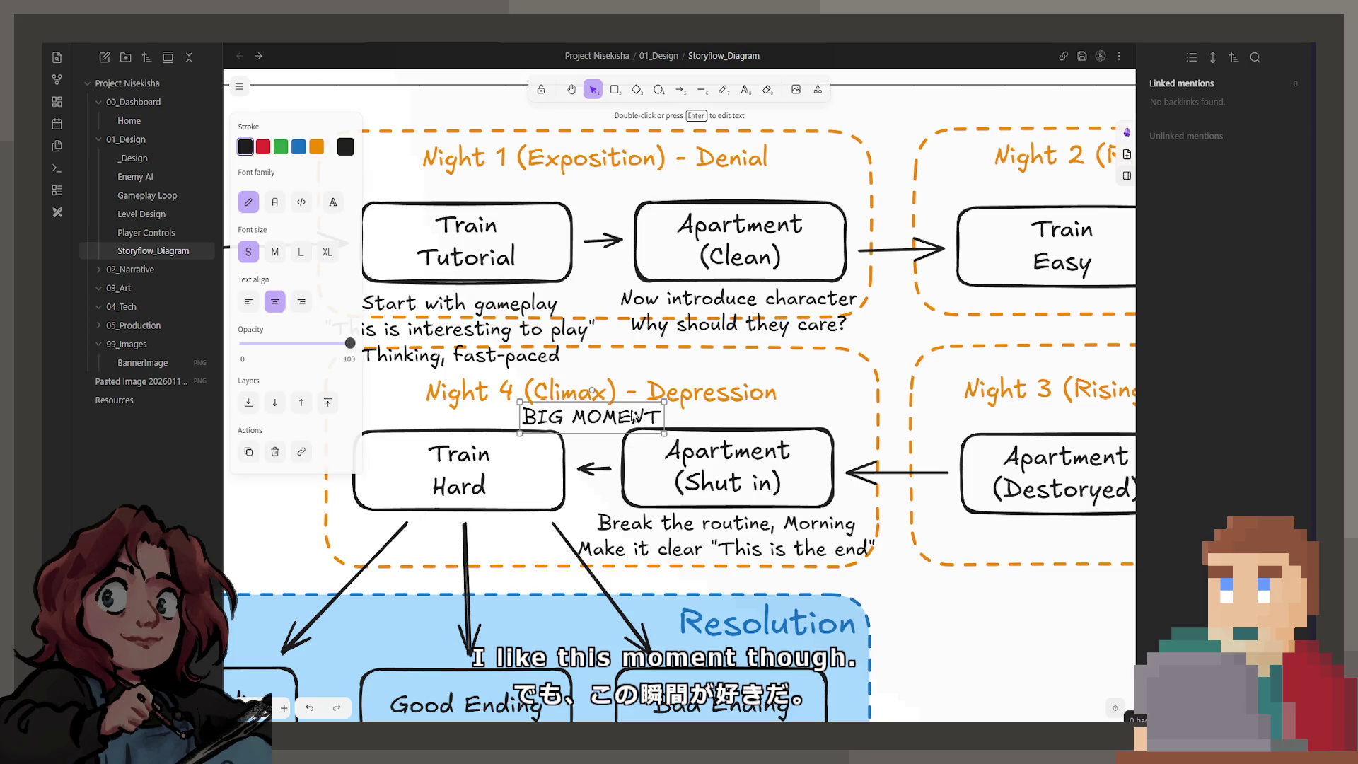
{"action": "left_click", "coordinate": [746, 537]}
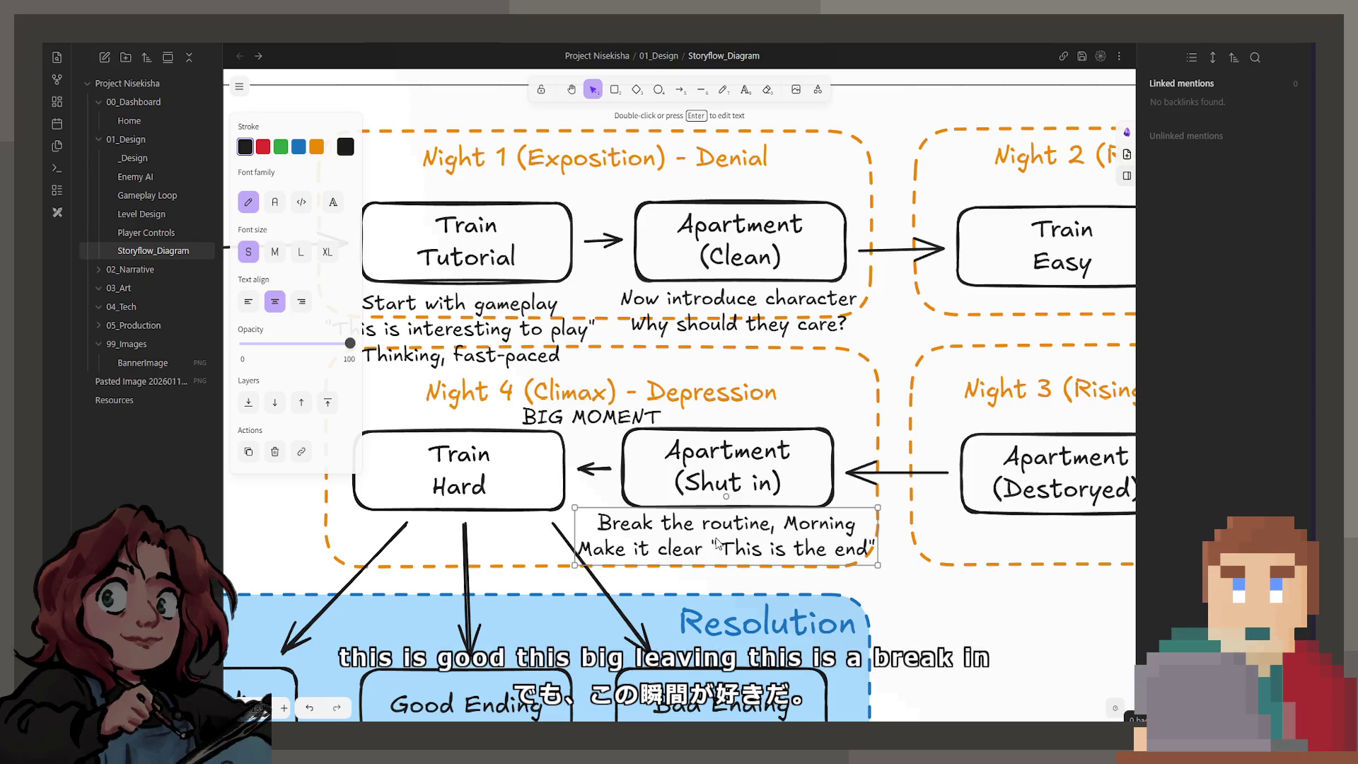
{"action": "scroll", "coordinate": [752, 460], "scroll_direction": "down", "scroll_amount": 3}
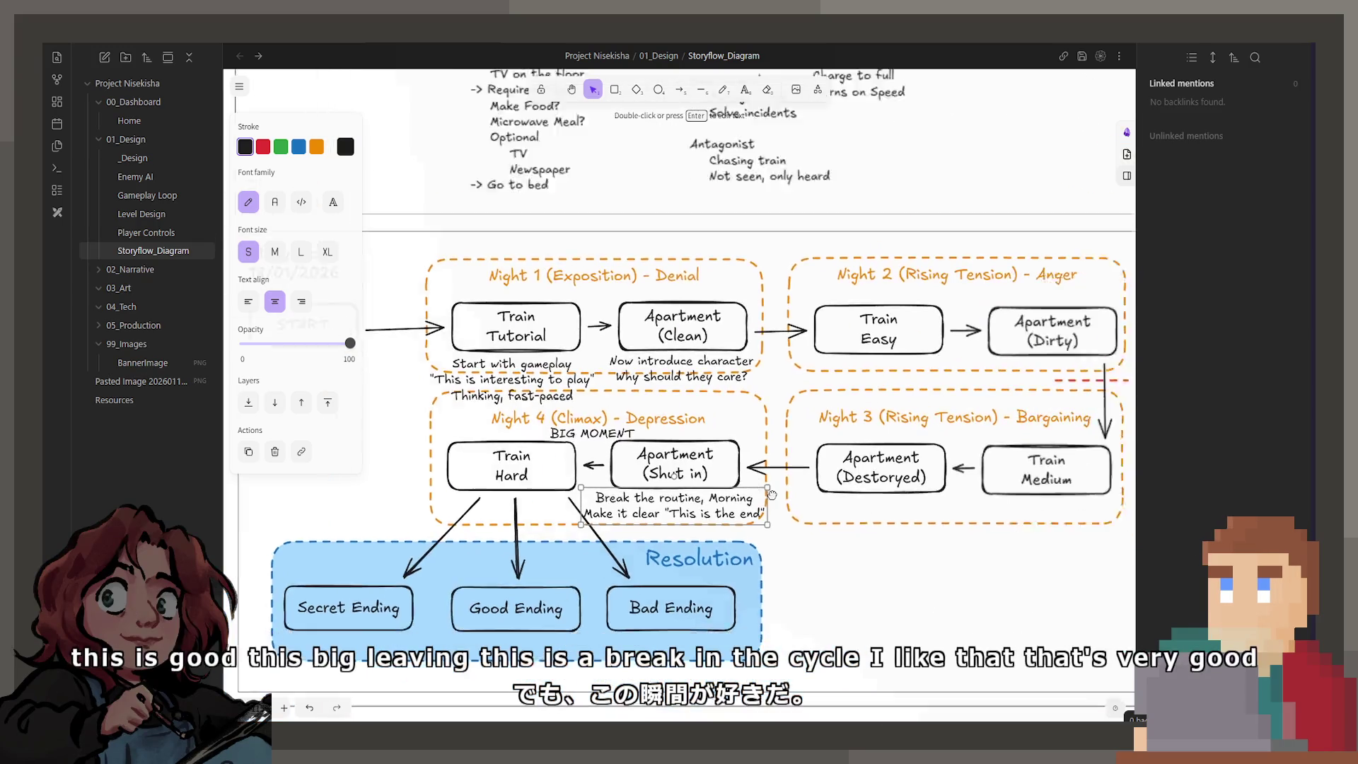
{"action": "left_click", "coordinate": [813, 574]}
{"action": "scroll", "coordinate": [814, 574], "scroll_direction": "down", "scroll_amount": 2}
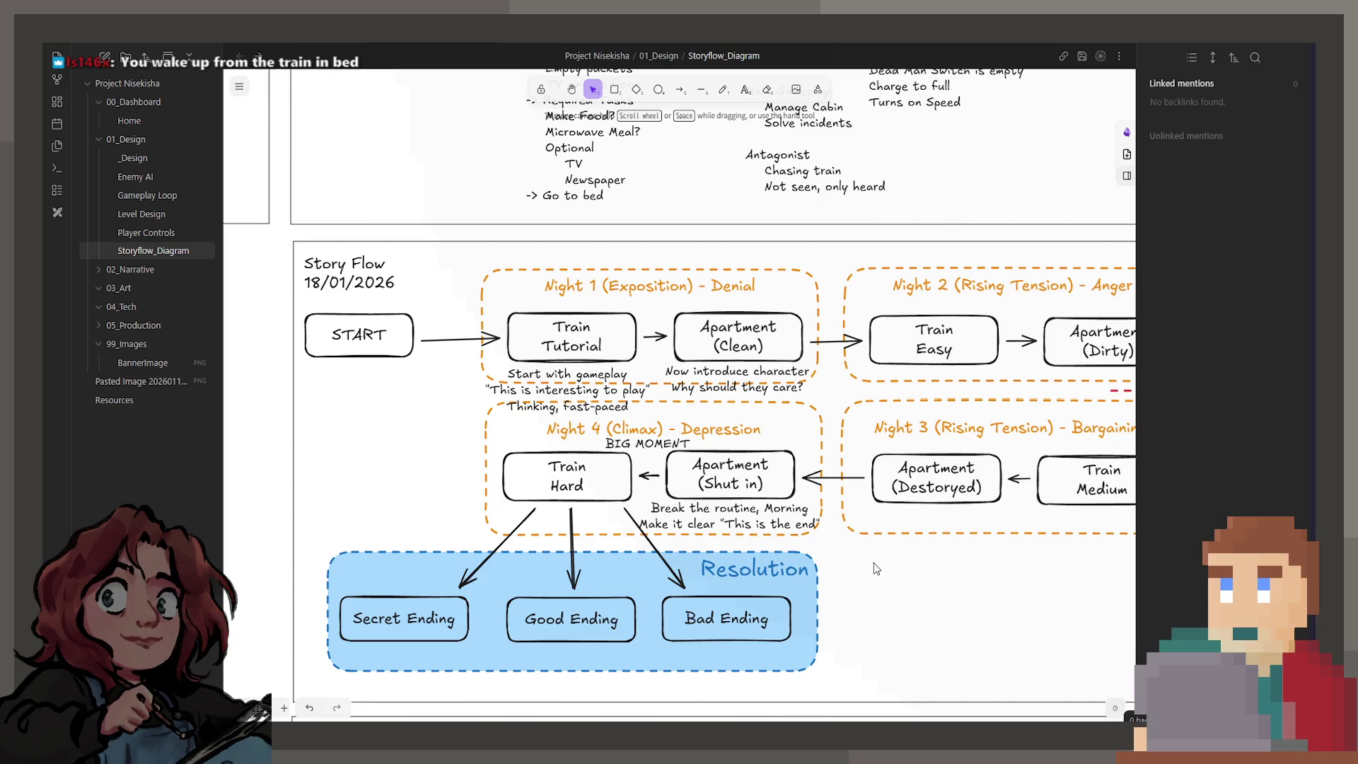
{"action": "scroll", "coordinate": [855, 588], "scroll_direction": "down", "scroll_amount": 2}
{"action": "scroll", "coordinate": [855, 588], "scroll_direction": "up", "scroll_amount": 1}
{"action": "scroll", "coordinate": [447, 362], "scroll_direction": "up", "scroll_amount": 5}
{"action": "scroll", "coordinate": [449, 362], "scroll_direction": "up", "scroll_amount": 5}
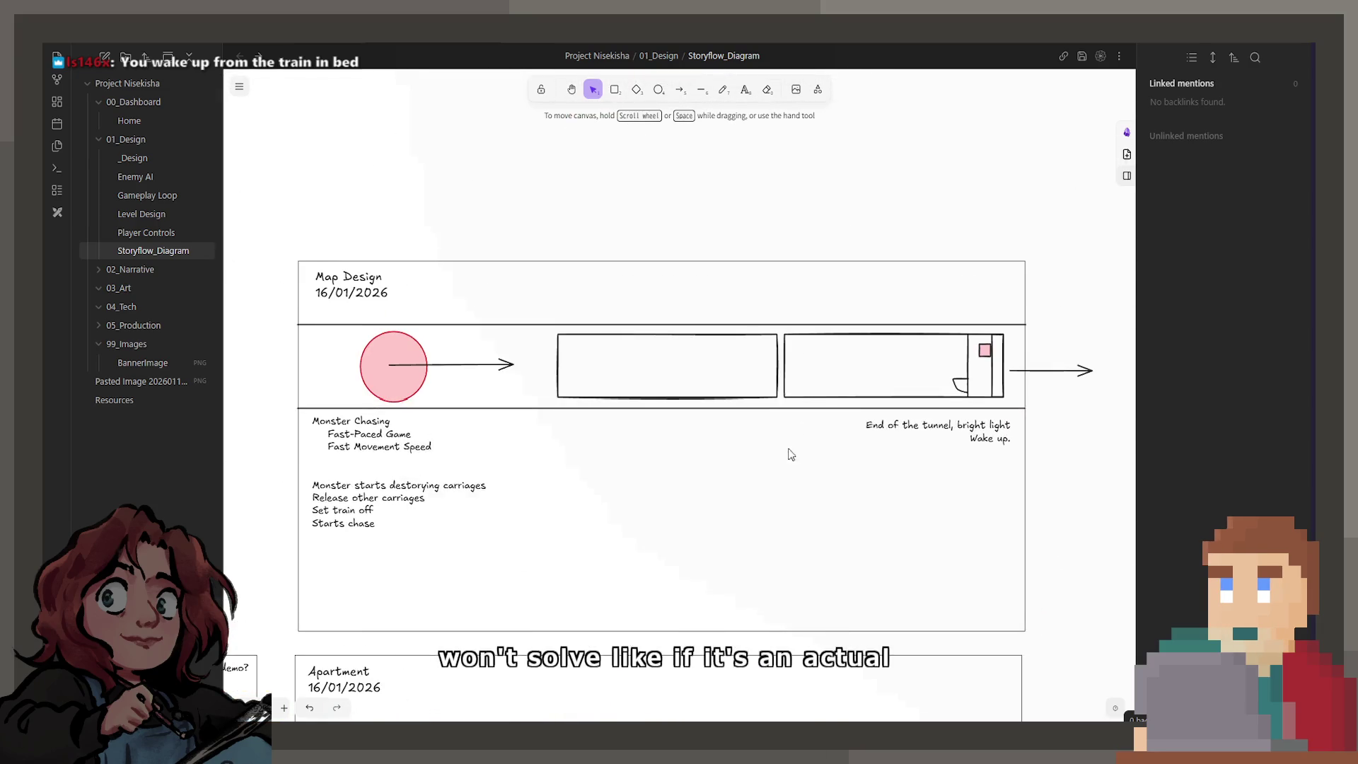
{"action": "left_click", "coordinate": [448, 366]}
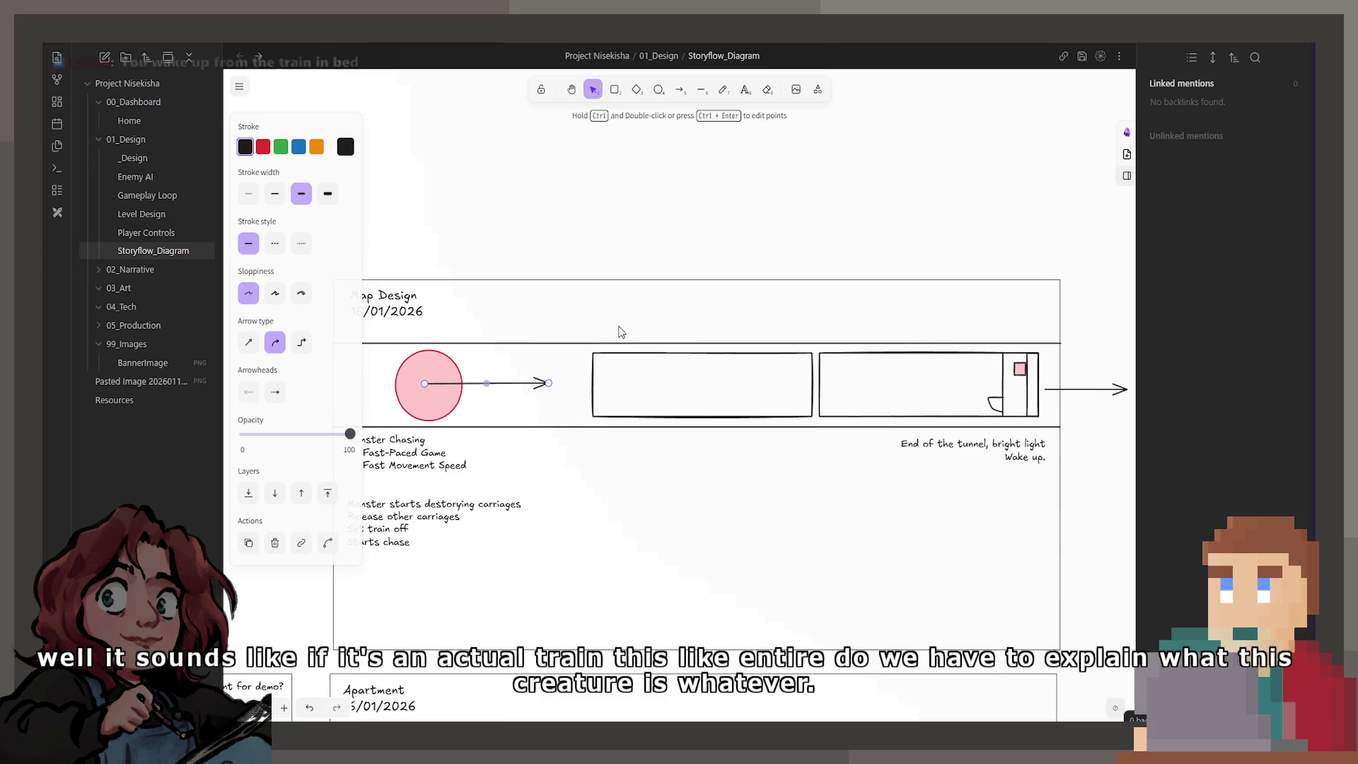
{"action": "left_click", "coordinate": [599, 360]}
{"action": "scroll", "coordinate": [599, 361], "scroll_direction": "down", "scroll_amount": 1}
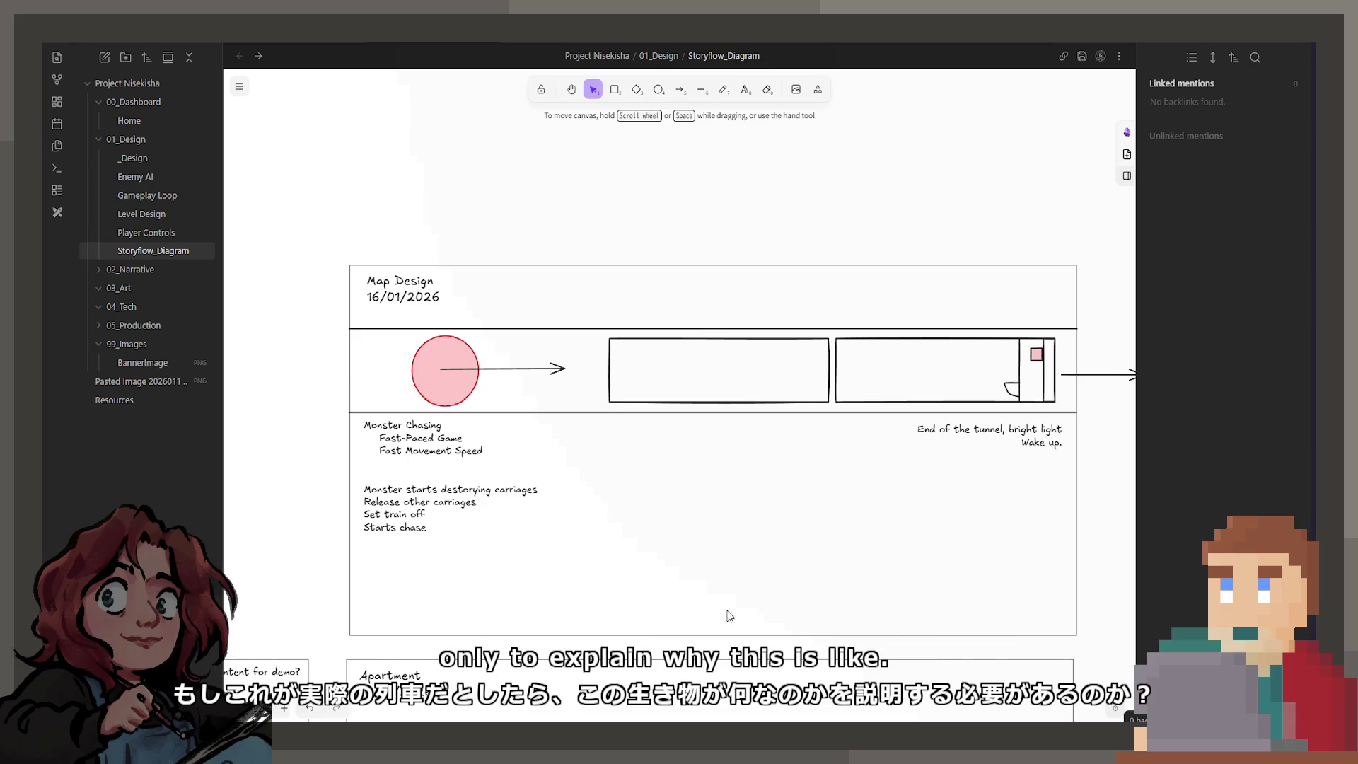
{"action": "scroll", "coordinate": [701, 624], "scroll_direction": "down", "scroll_amount": 2}
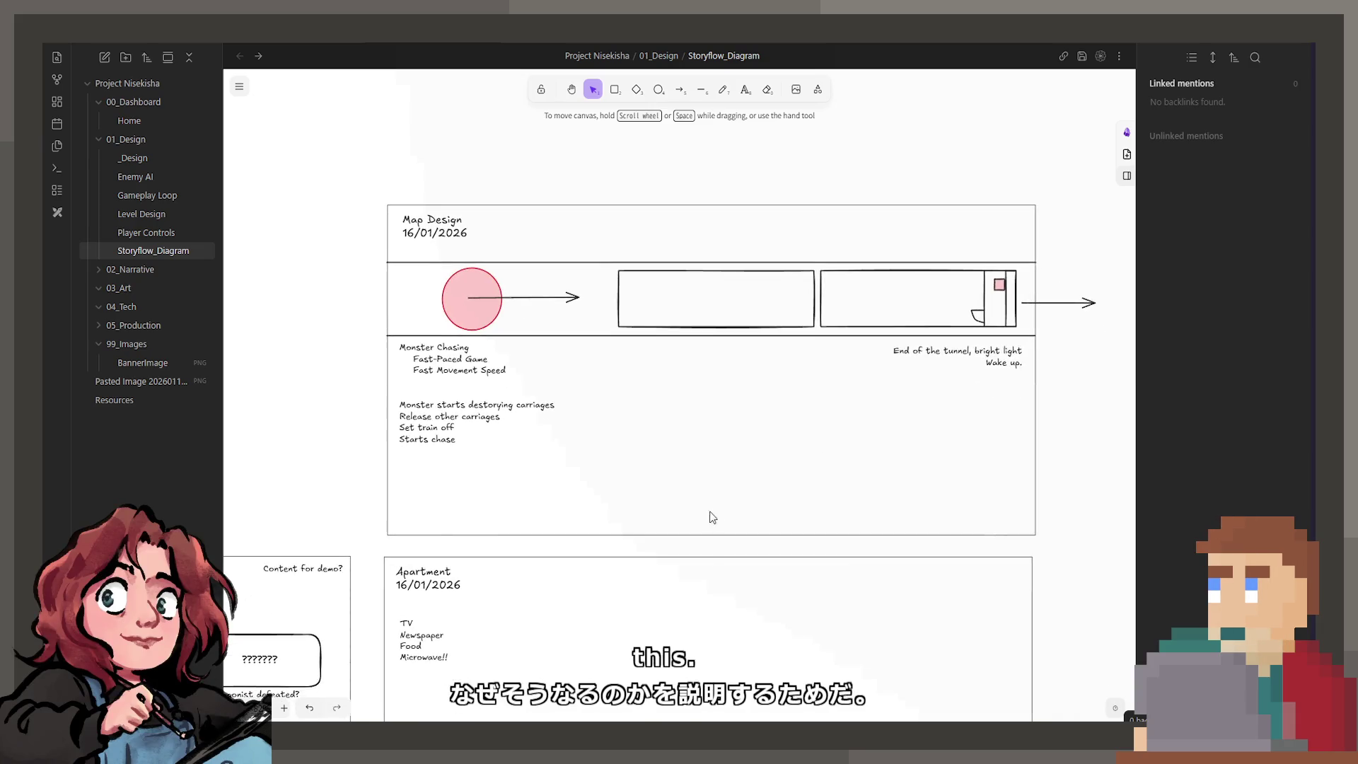
{"action": "left_click_drag", "start_coordinate": [722, 634], "coordinate": [768, 412]}
{"action": "scroll", "coordinate": [768, 412], "scroll_direction": "down", "scroll_amount": 3}
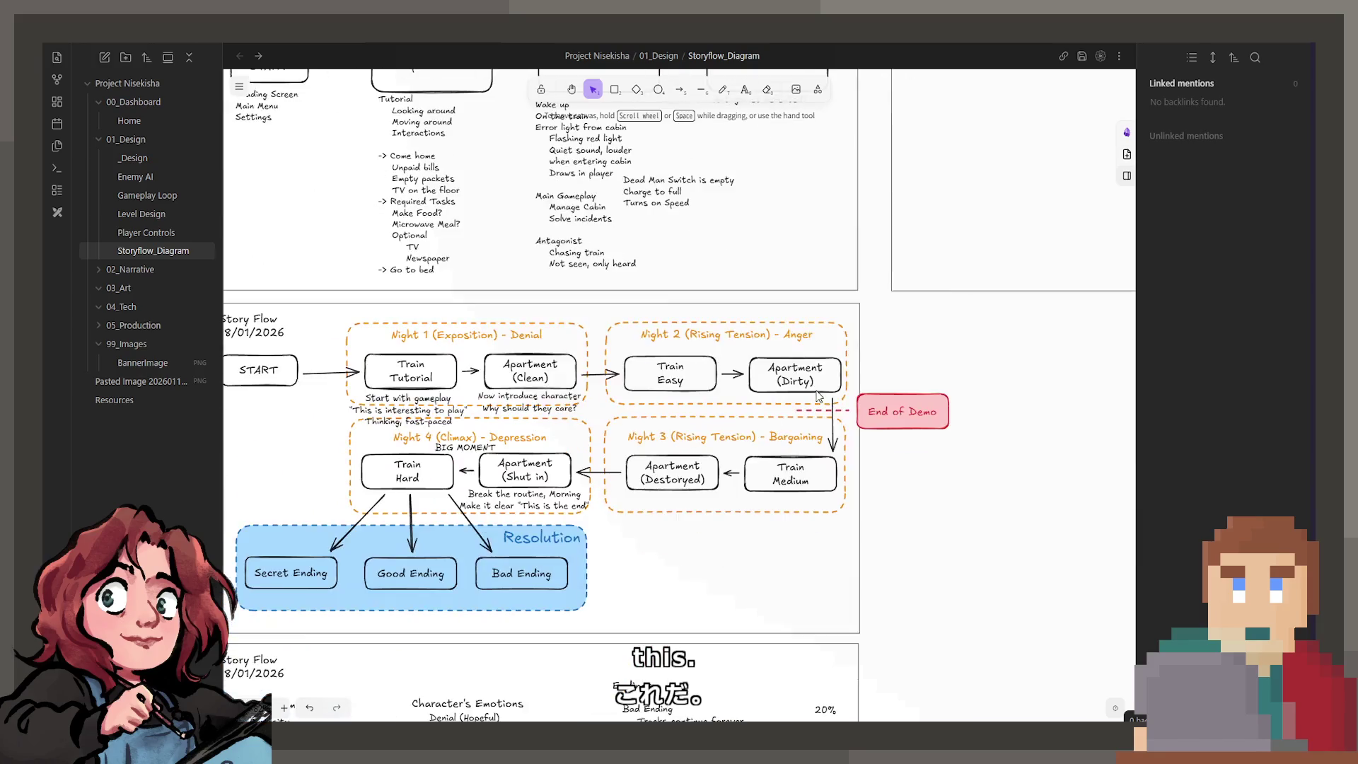
{"action": "scroll", "coordinate": [818, 563], "scroll_direction": "left", "scroll_amount": 4}
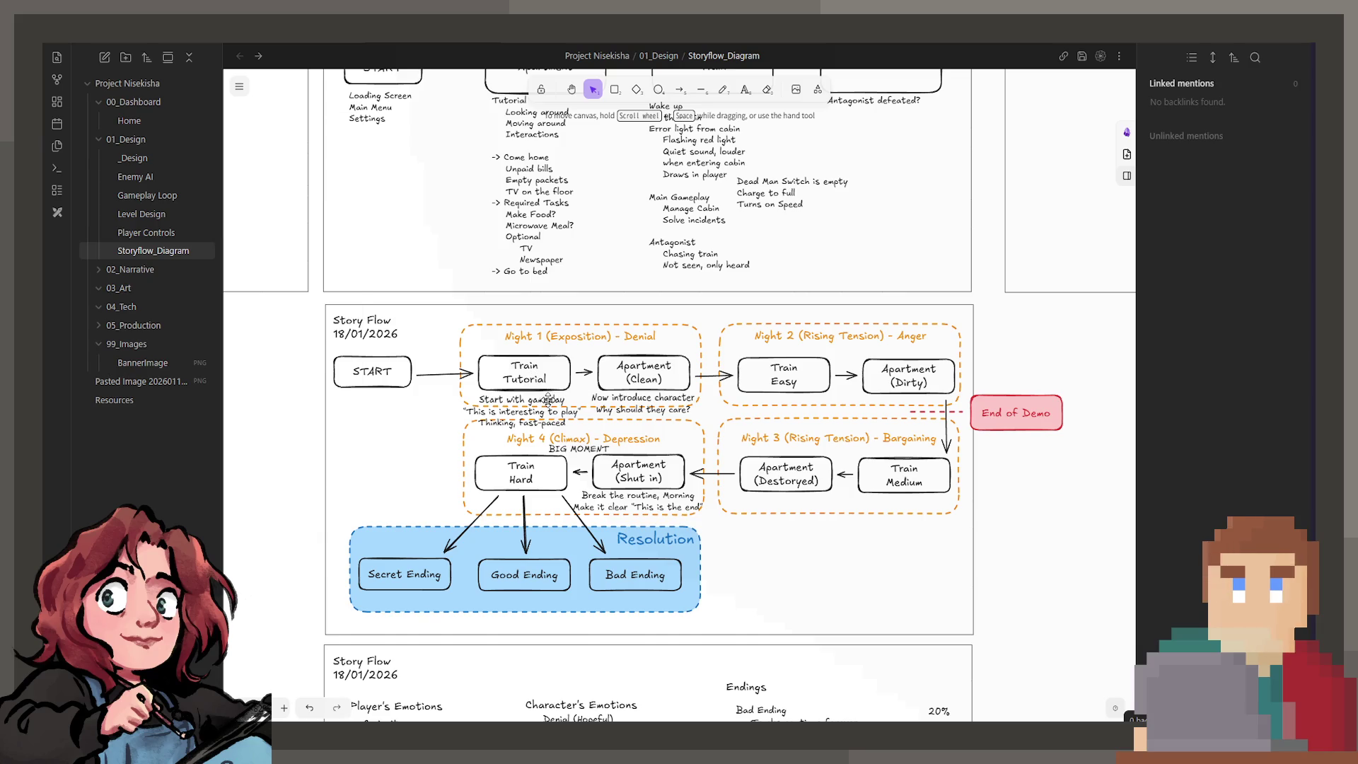
Duplicate the 'Start with gameplay' note onto Train Tutorial and retype it as NO CREATURE.
{"action": "left_click", "coordinate": [676, 412]}
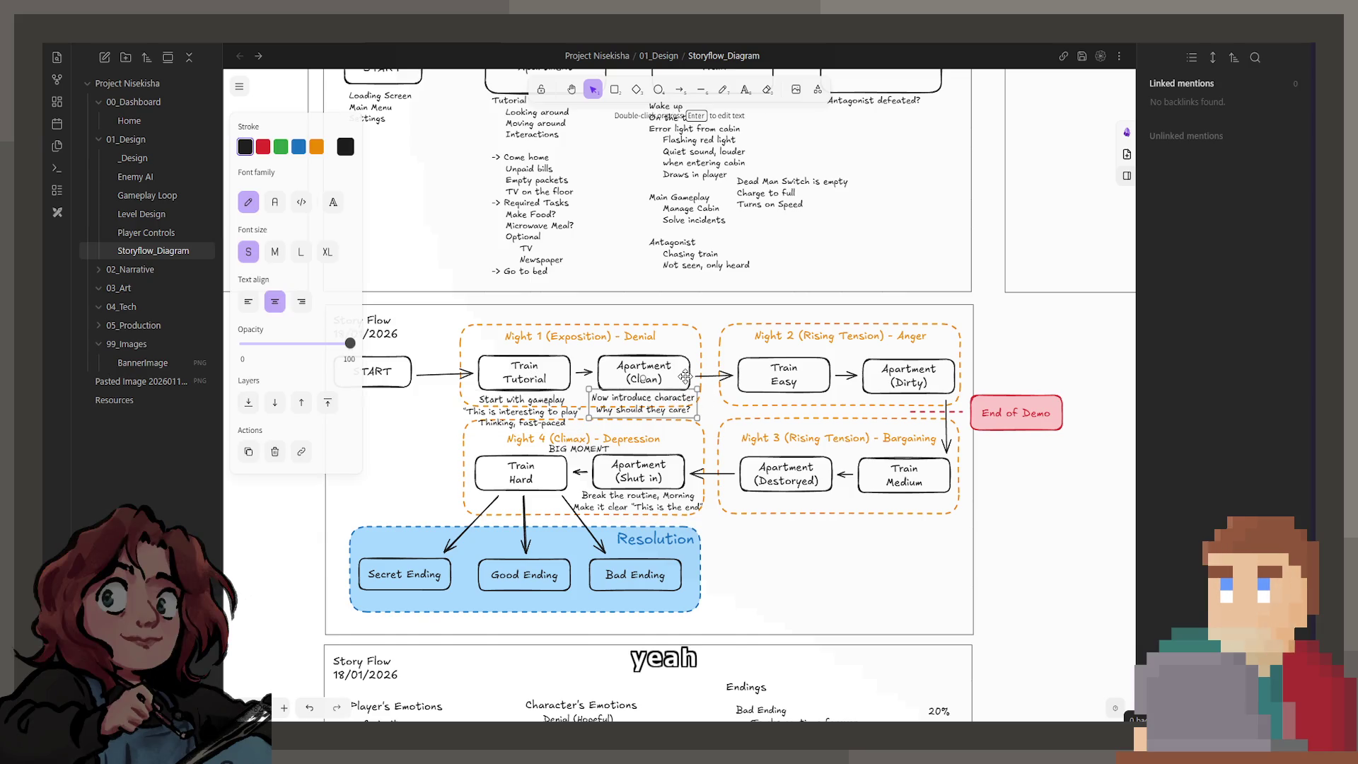
{"action": "left_click", "coordinate": [536, 410]}
{"action": "left_click_drag", "start_coordinate": [539, 409], "coordinate": [531, 361]}
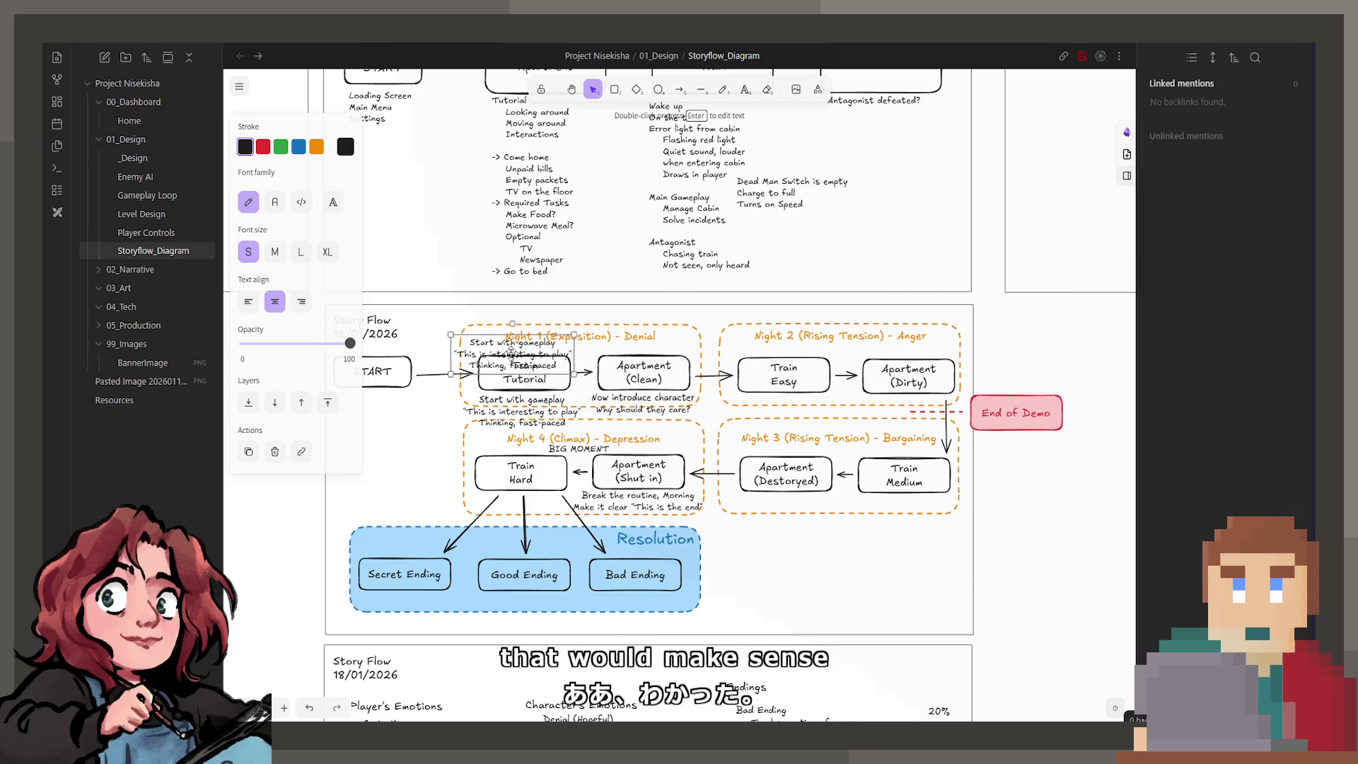
{"action": "double_click", "coordinate": [531, 361]}
{"action": "type", "text": "NO CREATURE"}
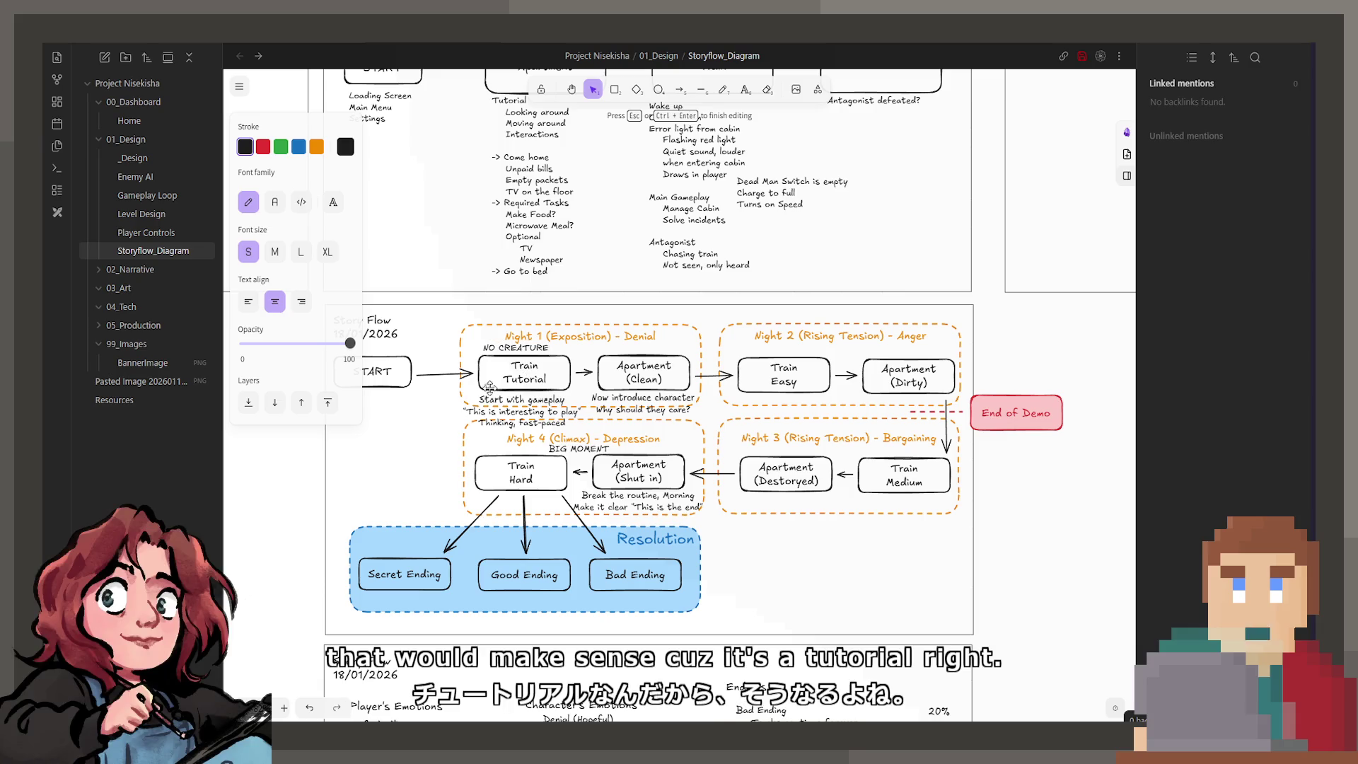
{"action": "left_click", "coordinate": [420, 455]}
Nudge the NO CREATURE label into place above the Night 1 Train Tutorial box.
{"action": "left_click", "coordinate": [484, 350]}
{"action": "left_click_drag", "start_coordinate": [484, 351], "coordinate": [493, 351]}
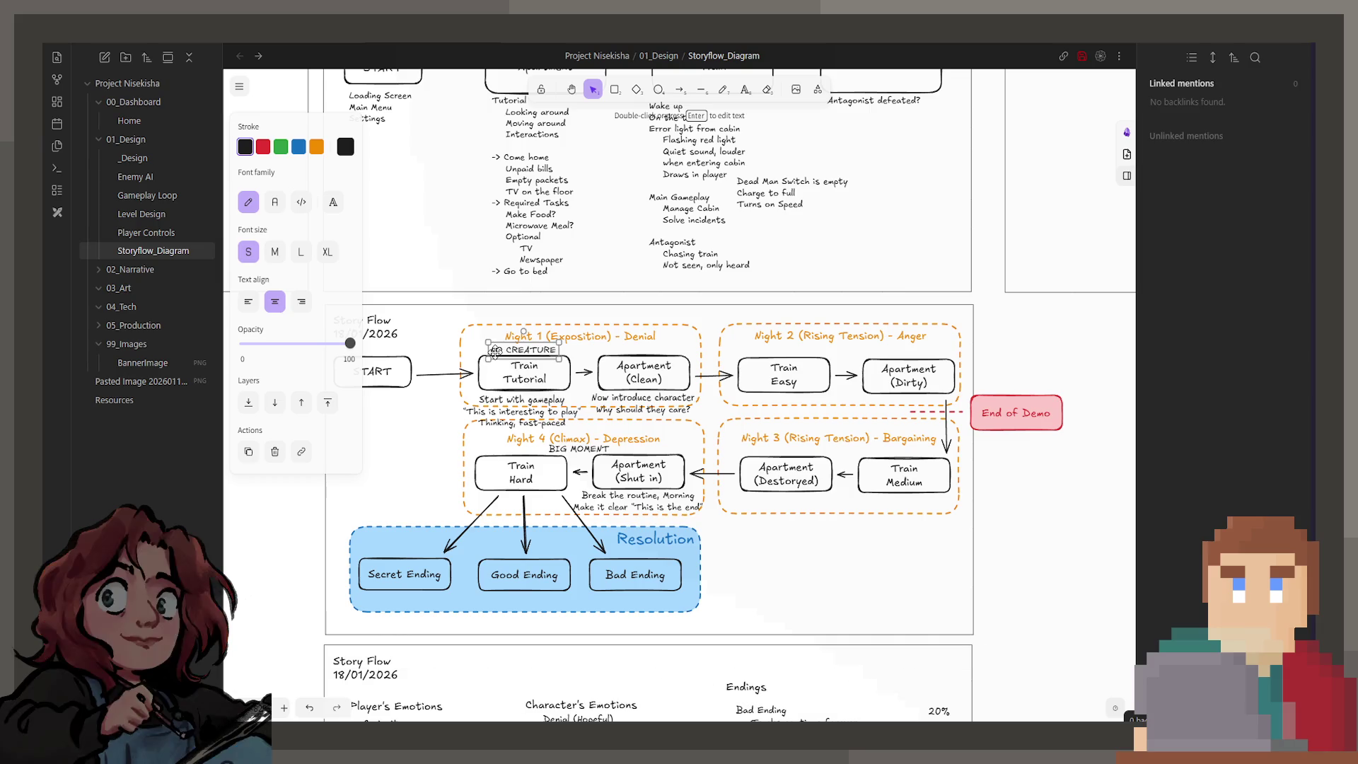
{"action": "left_click", "coordinate": [439, 434]}
{"action": "scroll", "coordinate": [546, 493], "scroll_direction": "up", "scroll_amount": 1}
{"action": "scroll", "coordinate": [546, 494], "scroll_direction": "up", "scroll_amount": 1}
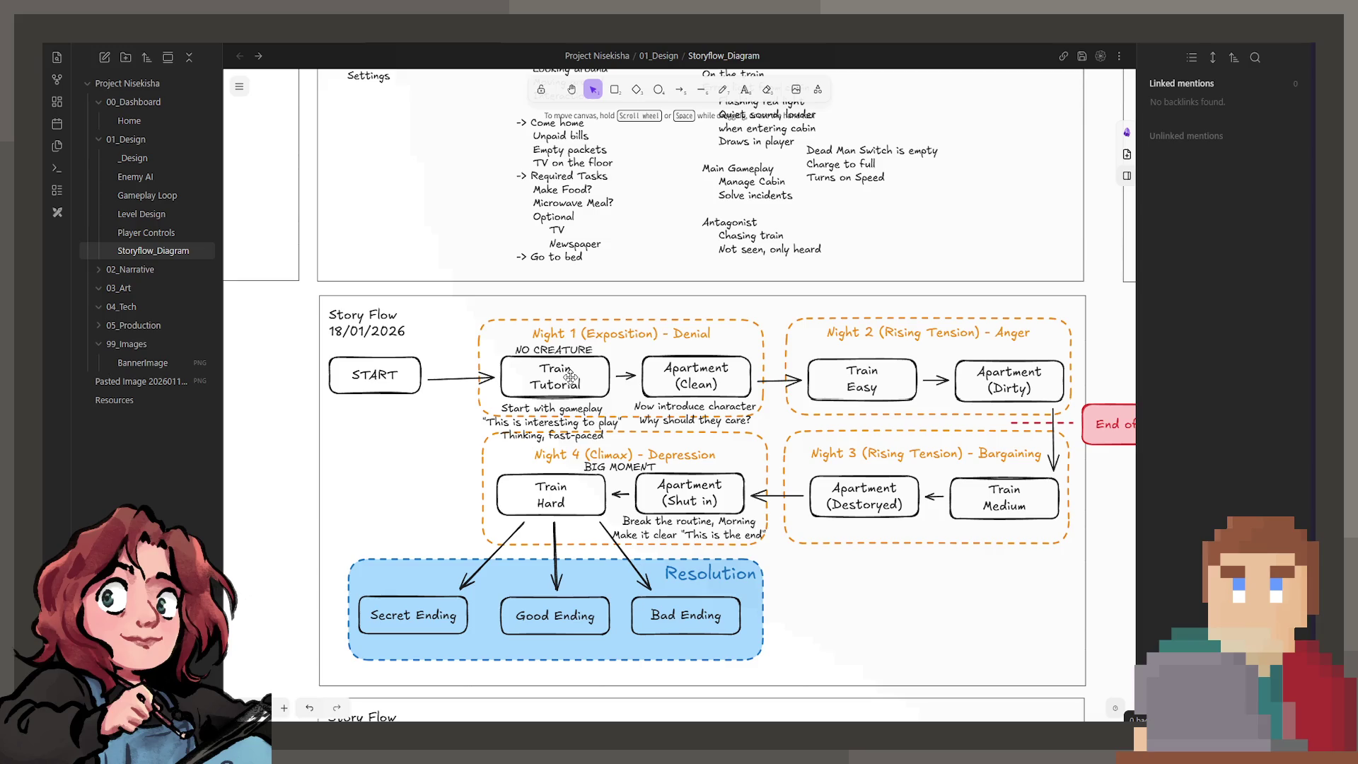
{"action": "left_click", "coordinate": [434, 378]}
{"action": "left_click", "coordinate": [434, 395]}
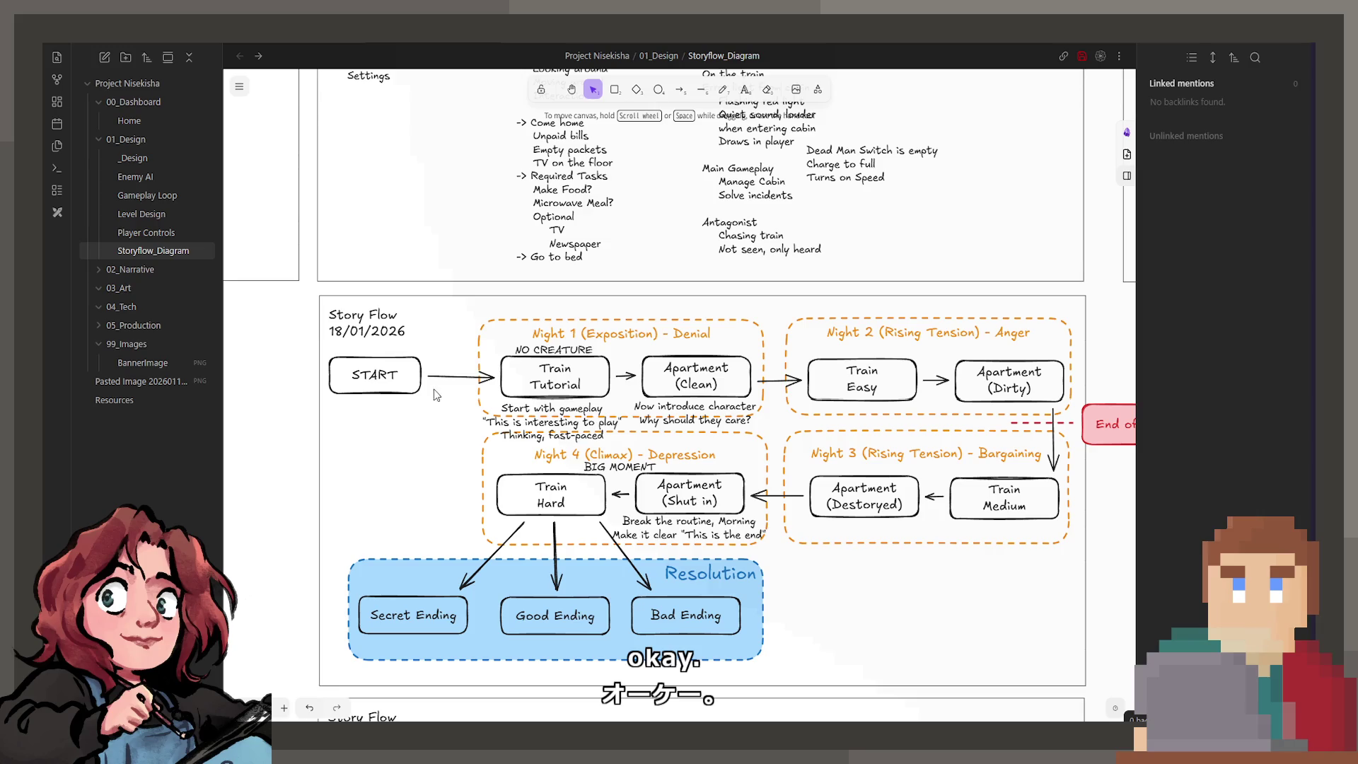
{"action": "left_click", "coordinate": [434, 392]}
{"action": "key", "text": "Escape"}
{"action": "left_click", "coordinate": [487, 376]}
{"action": "left_click", "coordinate": [432, 451]}
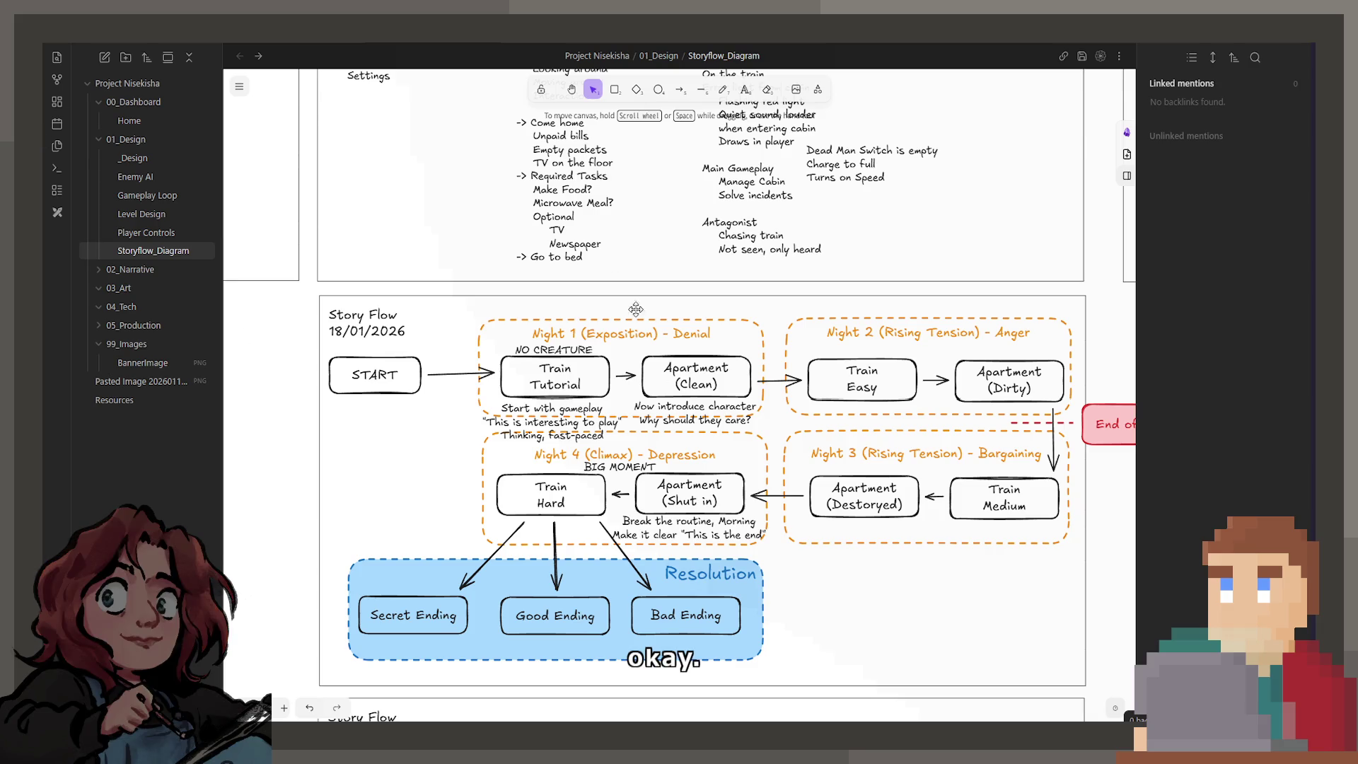
{"action": "double_click", "coordinate": [711, 501]}
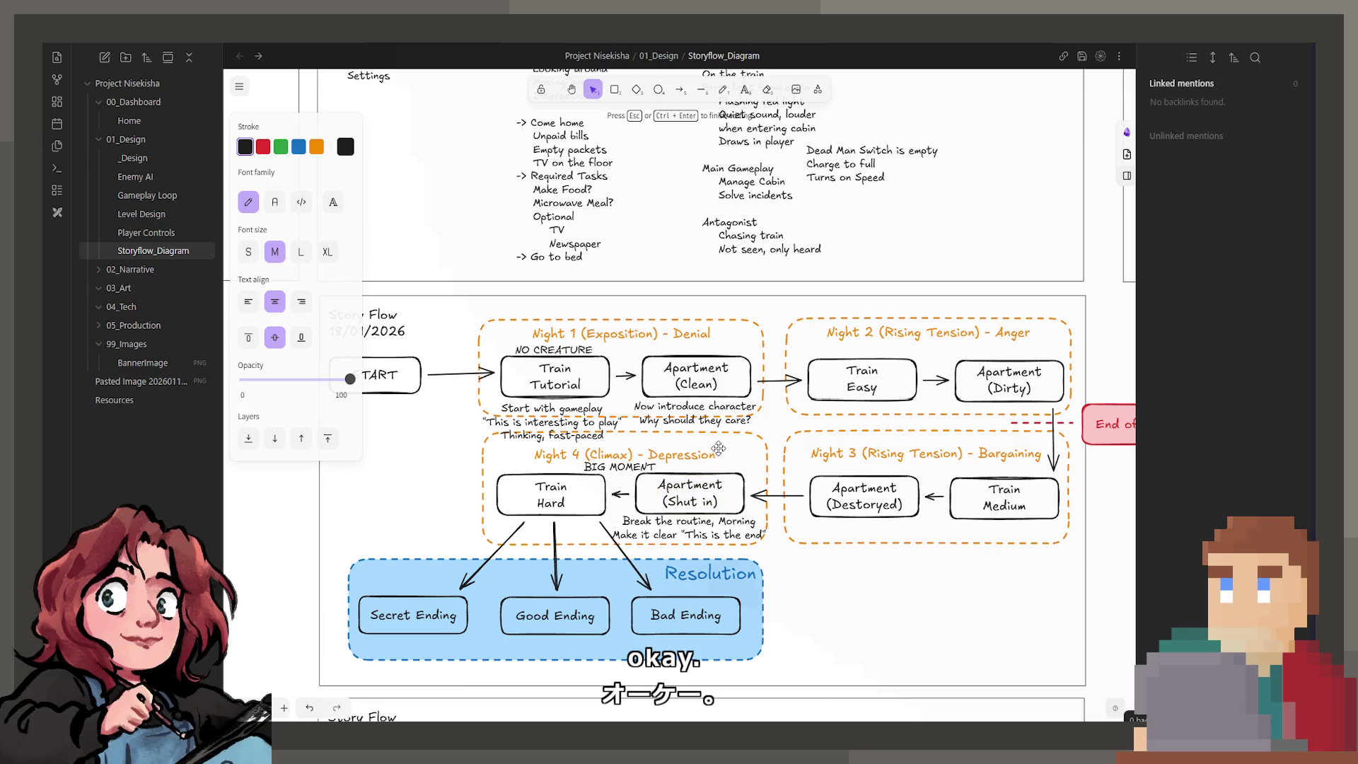
Rename the Night 4 box from Apartment (Shut in) to Apartment (Boxed Up).
{"action": "key", "text": "BackSpace"}
{"action": "key", "text": "BackSpace"}
{"action": "key", "text": "BackSpace"}
{"action": "key", "text": "BackSpace"}
{"action": "key", "text": "BackSpace"}
{"action": "key", "text": "BackSpace"}
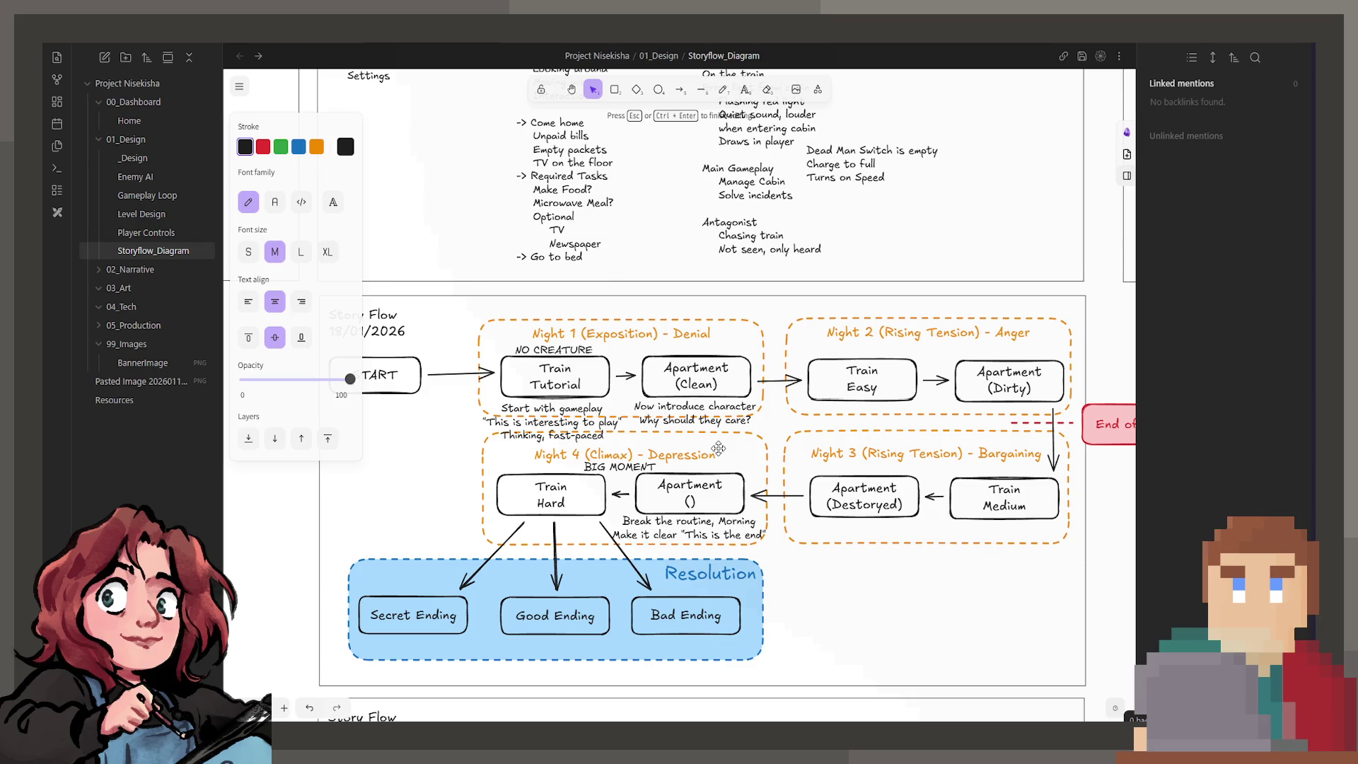
{"action": "type", "text": "tu"}
{"action": "key", "text": "ctrl+z"}
{"action": "key", "text": "BackSpace"}
{"action": "key", "text": "BackSpace"}
{"action": "key", "text": "BackSpace"}
{"action": "key", "text": "BackSpace"}
{"action": "key", "text": "BackSpace"}
{"action": "key", "text": "BackSpace"}
{"action": "key", "text": "BackSpace"}
{"action": "type", "text": "oxes"}
{"action": "key", "text": "BackSpace"}
{"action": "type", "text": "d Up"}
{"action": "left_click", "coordinate": [770, 597]}
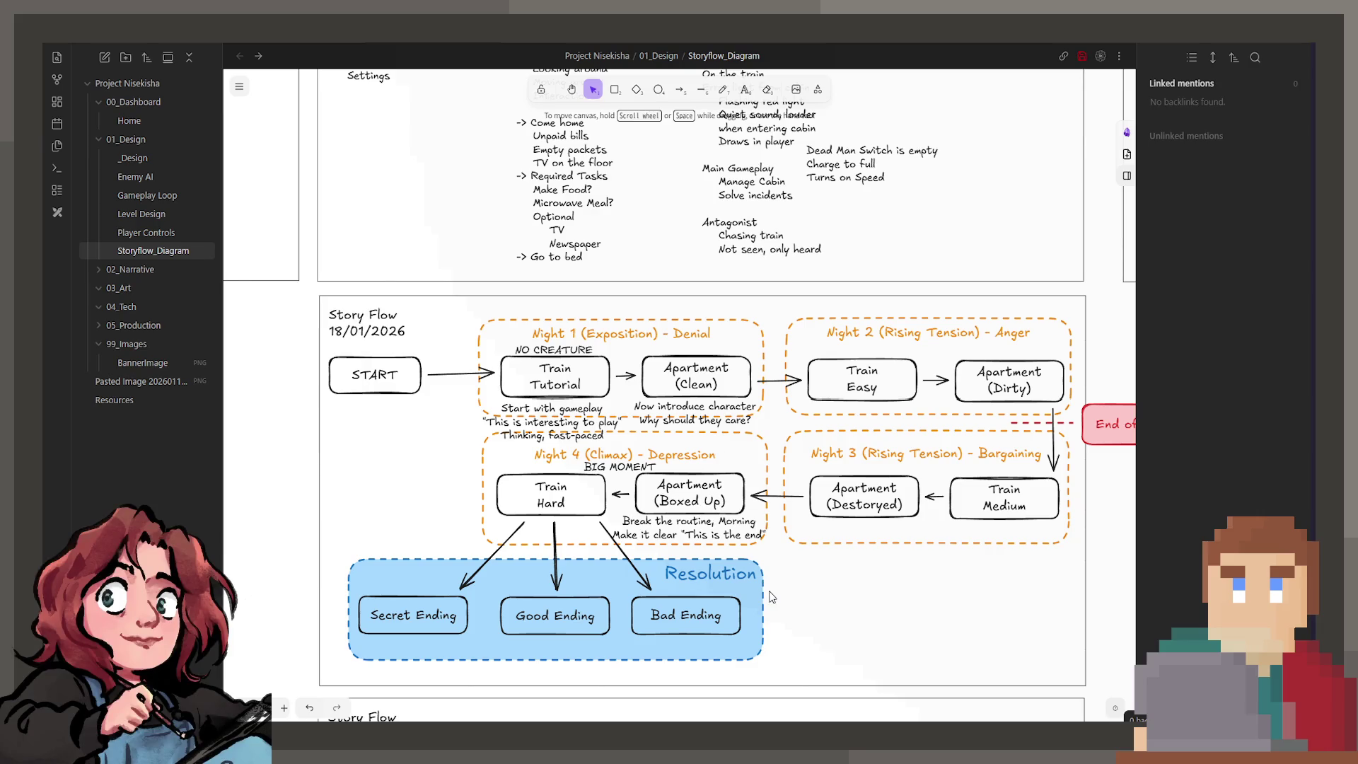
Shift the Break the routine note slightly right beneath the Boxed Up box.
{"action": "left_click", "coordinate": [713, 534]}
{"action": "left_click", "coordinate": [797, 591]}
{"action": "left_click", "coordinate": [710, 527]}
{"action": "left_click_drag", "start_coordinate": [710, 528], "coordinate": [703, 528]}
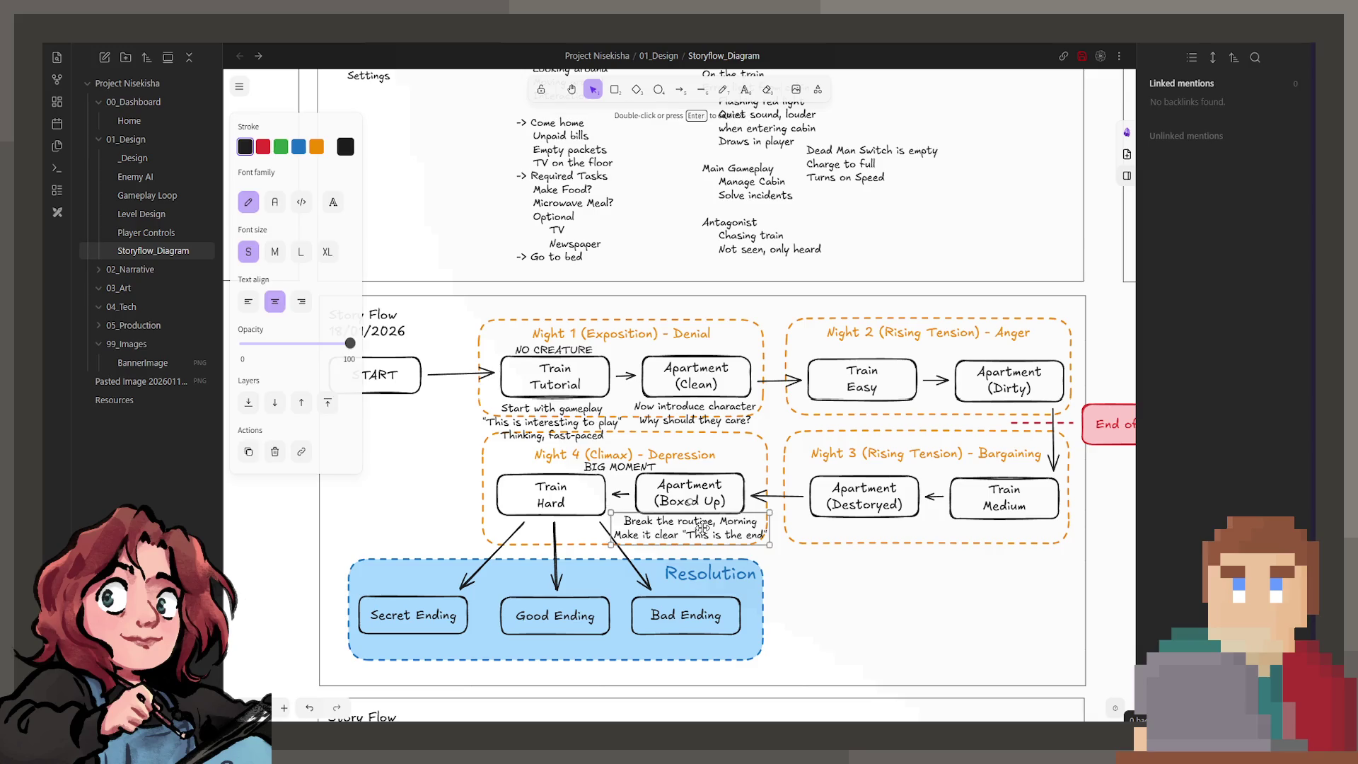
{"action": "left_click", "coordinate": [851, 597]}
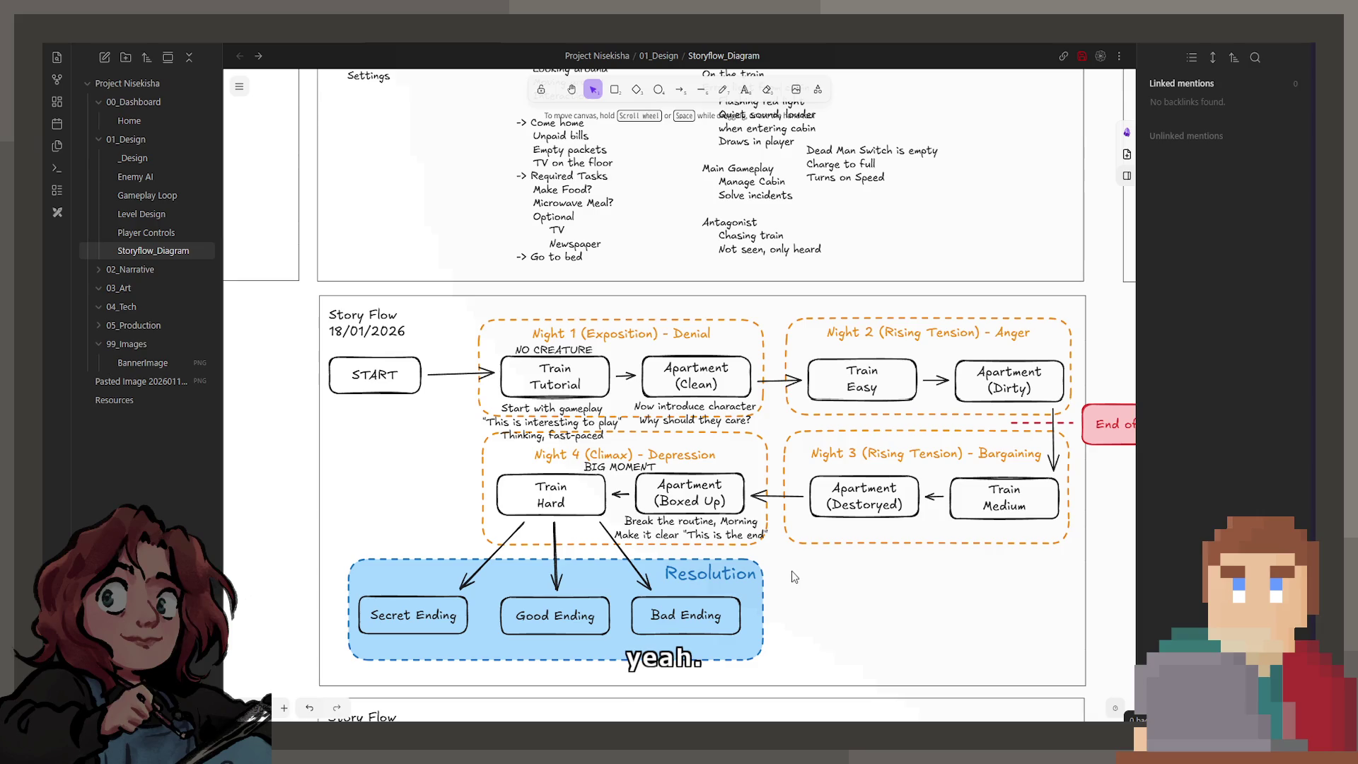
{"action": "scroll", "coordinate": [799, 622], "scroll_direction": "down", "scroll_amount": 2}
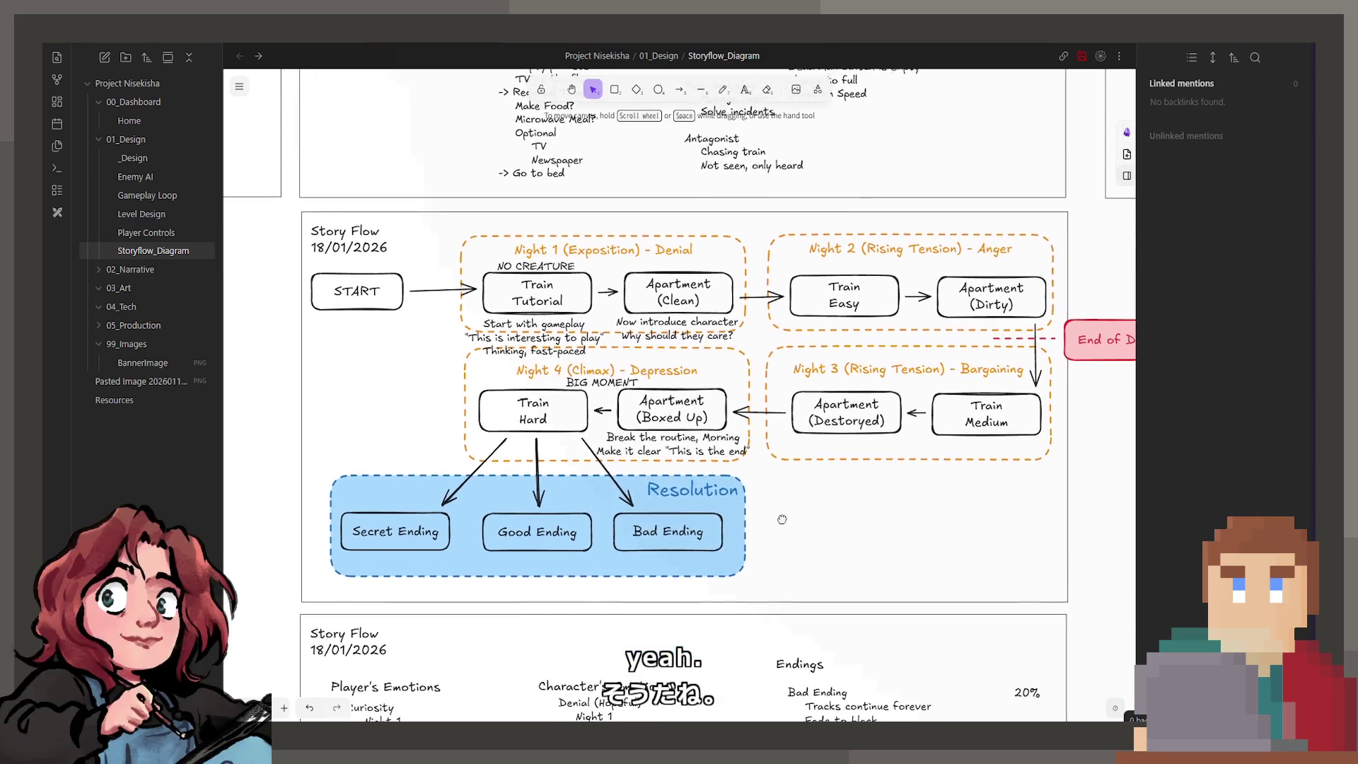
{"action": "scroll", "coordinate": [798, 595], "scroll_direction": "down", "scroll_amount": 1}
{"action": "scroll", "coordinate": [795, 478], "scroll_direction": "down", "scroll_amount": 3}
{"action": "scroll", "coordinate": [799, 442], "scroll_direction": "down", "scroll_amount": 2}
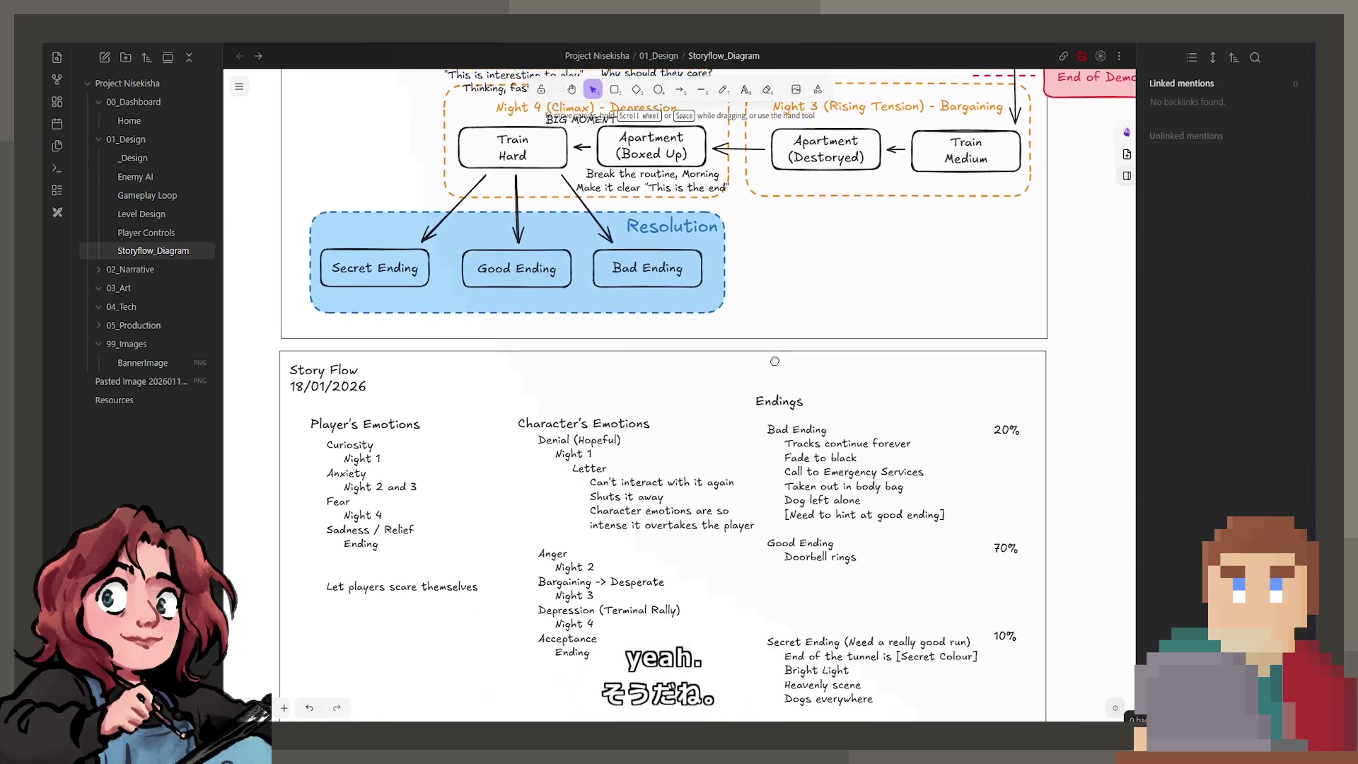
{"action": "scroll", "coordinate": [872, 508], "scroll_direction": "up", "scroll_amount": 1}
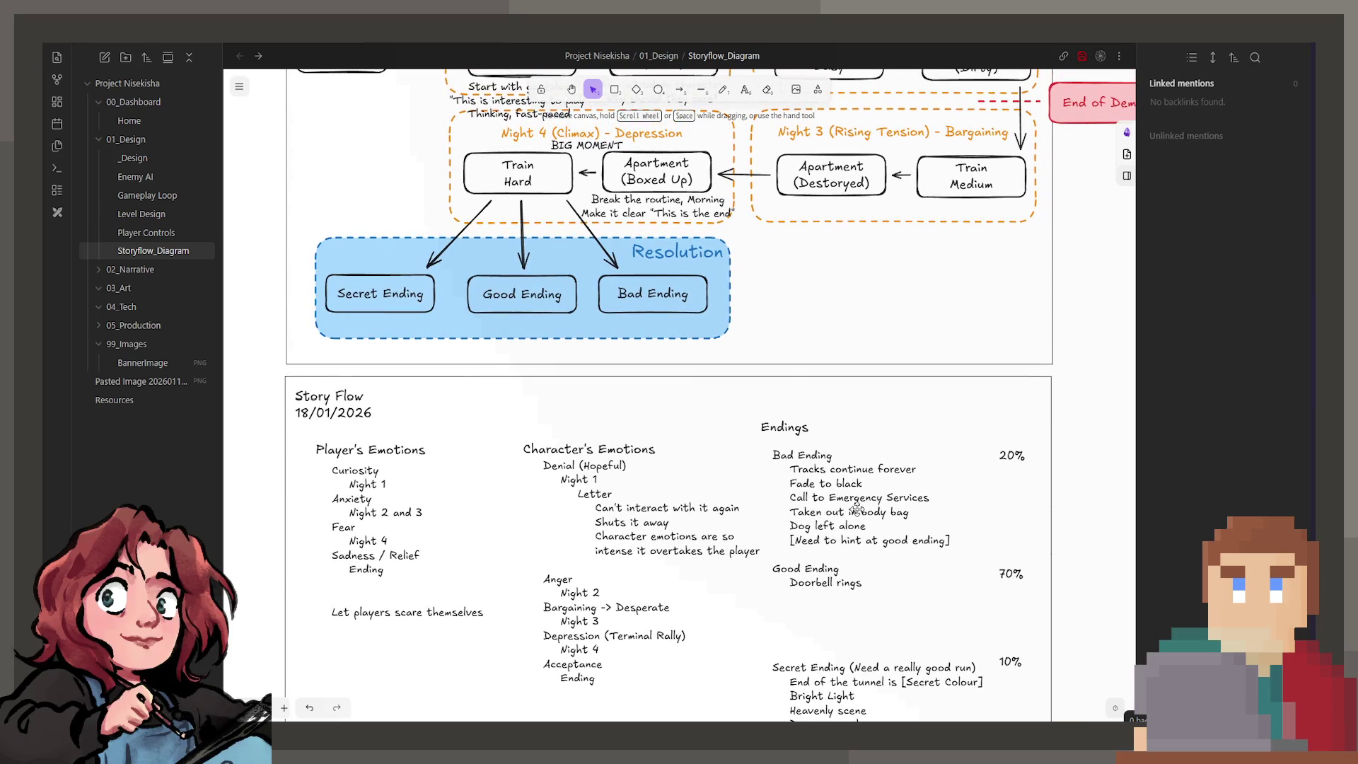
{"action": "scroll", "coordinate": [855, 509], "scroll_direction": "up", "scroll_amount": 5}
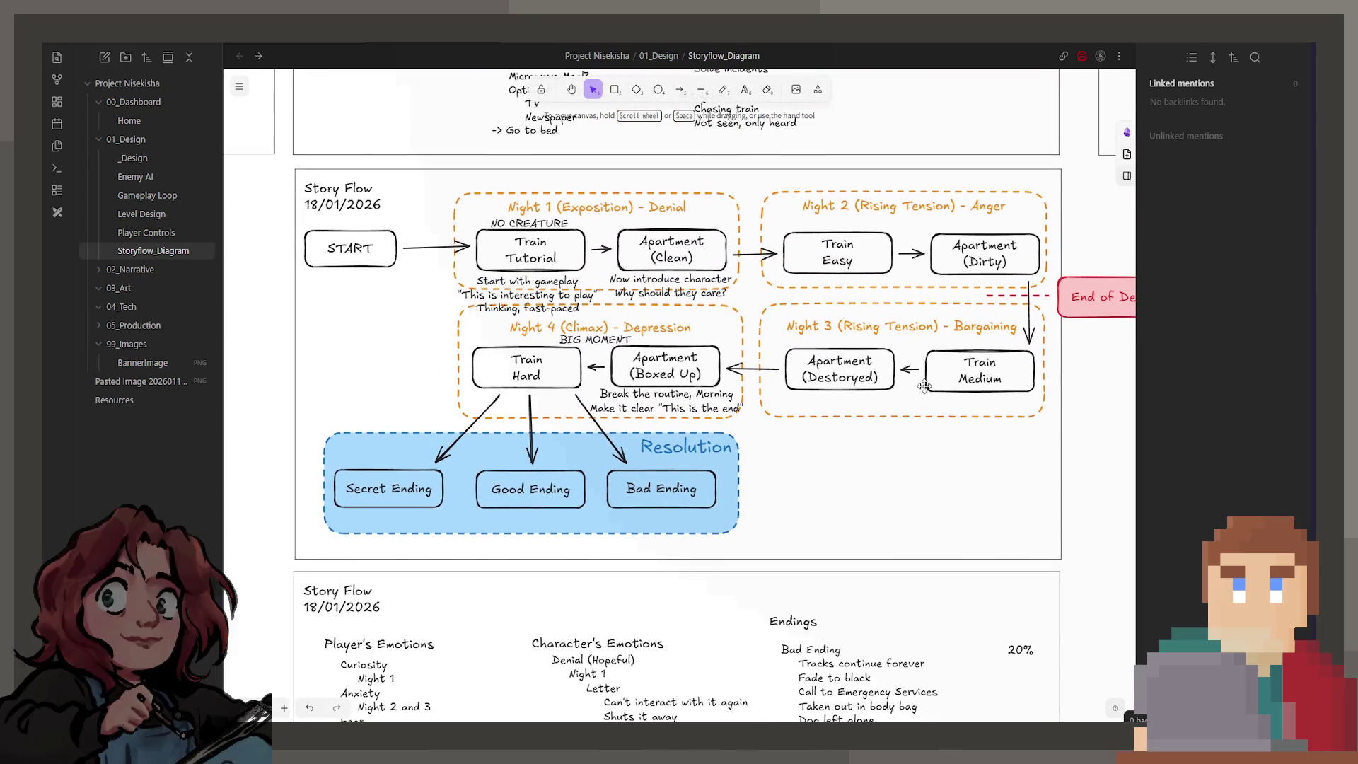
Keep the word Bargaining in the Night 3 (Rising Tension) heading, undoing its deletion.
{"action": "double_click", "coordinate": [925, 332]}
{"action": "double_click", "coordinate": [965, 326]}
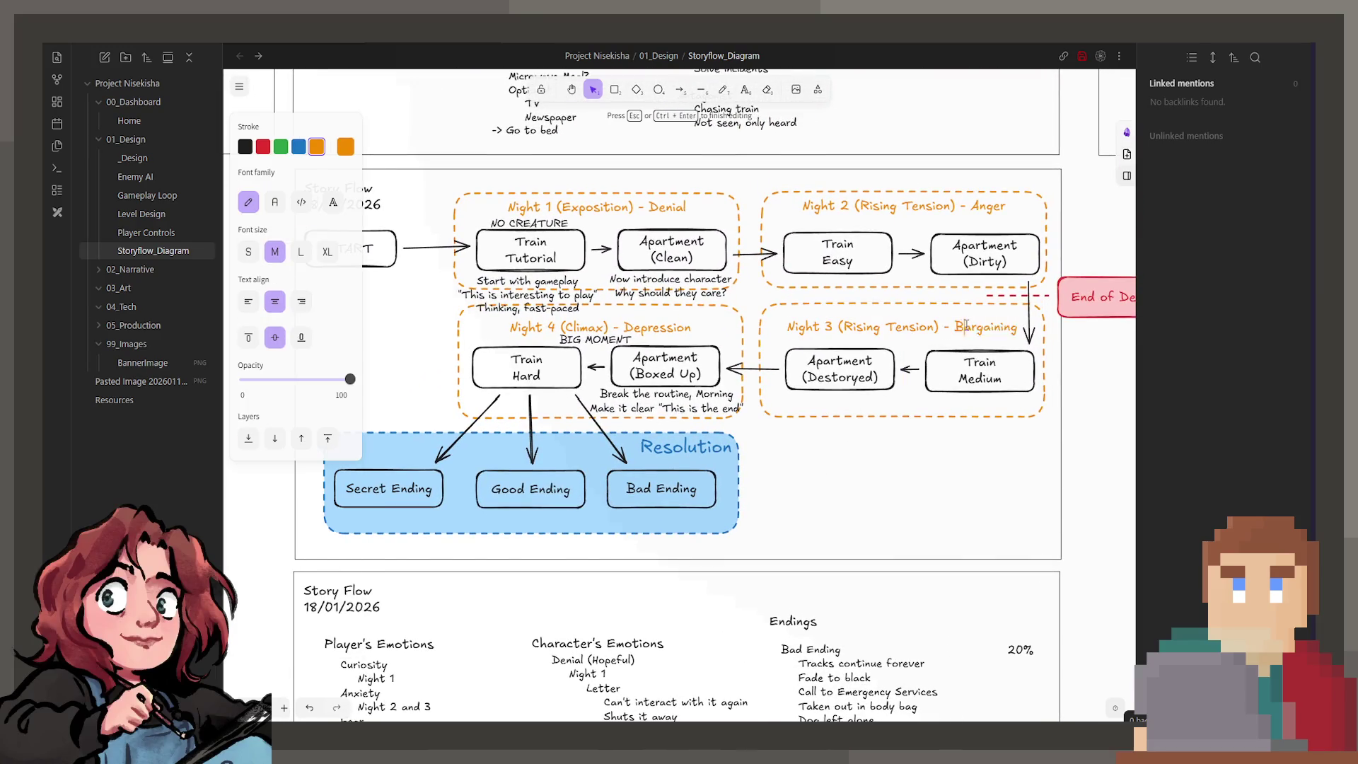
{"action": "type", "text": "De"}
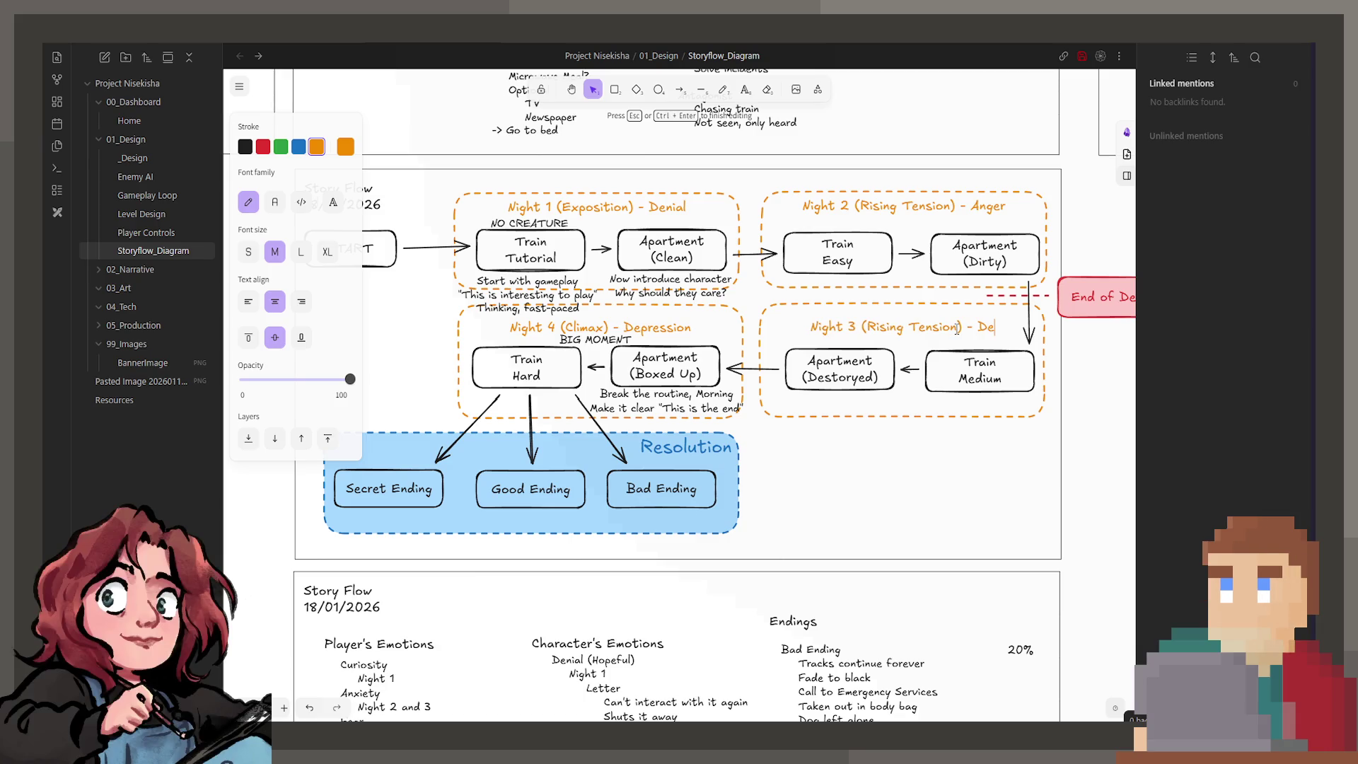
{"action": "key", "text": "ctrl+z"}
{"action": "key", "text": "ctrl+z"}
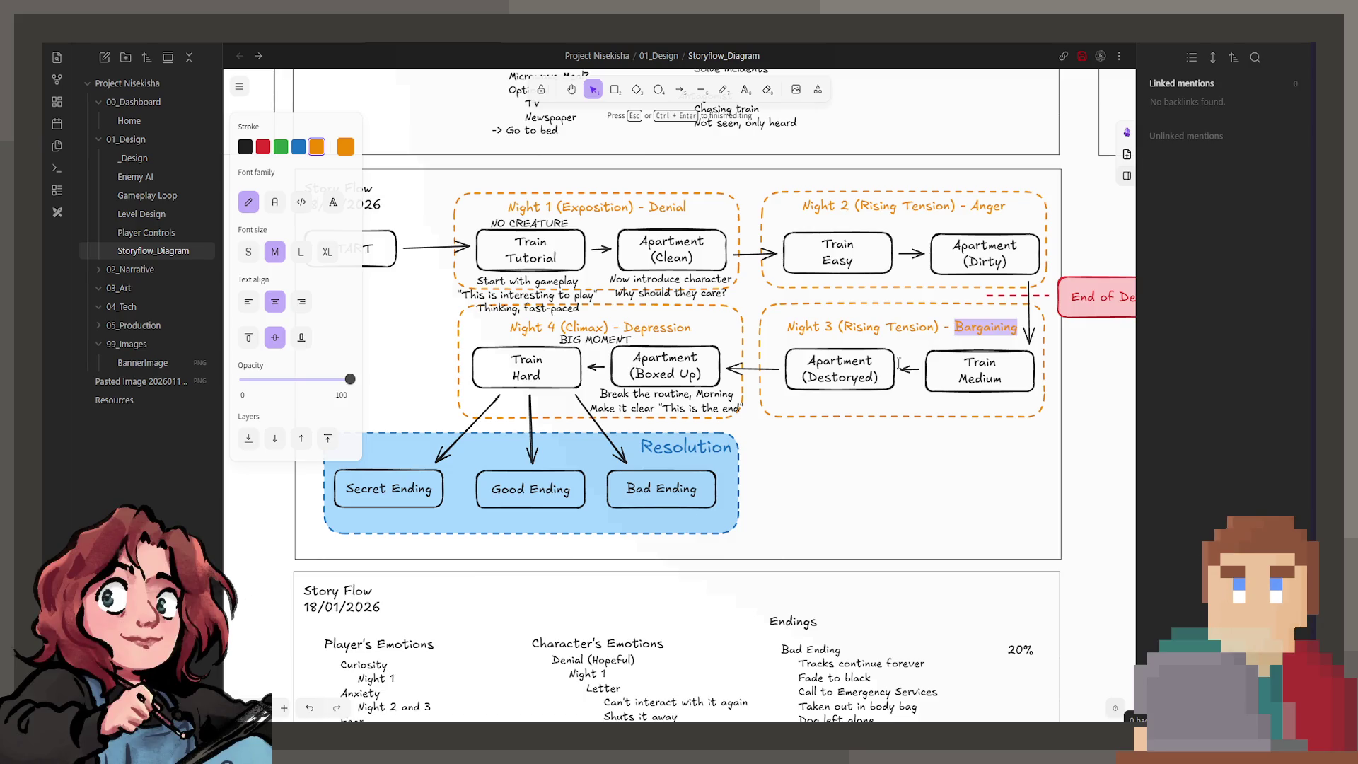
{"action": "left_click", "coordinate": [976, 227]}
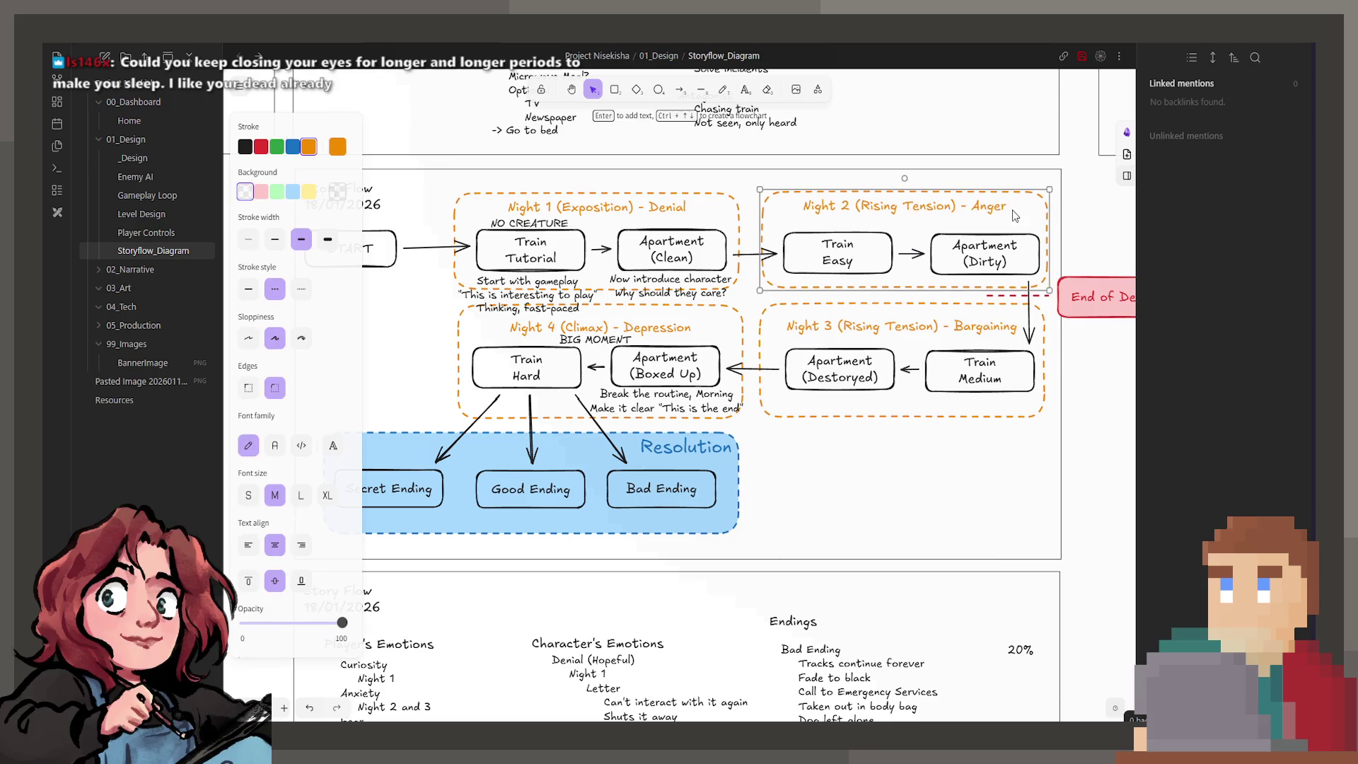
Check the Night 2 title, the Apartment (Dirty) box and the Night 2 and Night 3 groups.
{"action": "double_click", "coordinate": [1008, 208]}
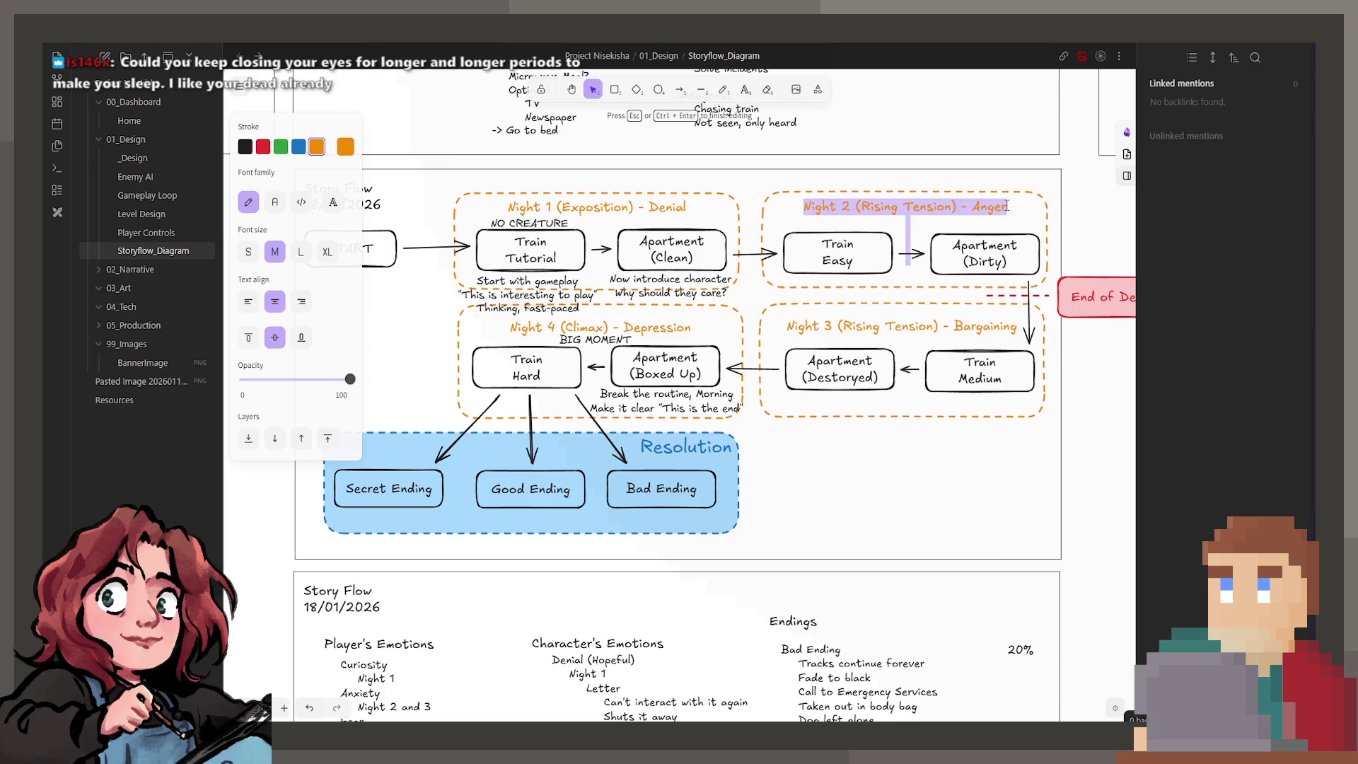
{"action": "double_click", "coordinate": [962, 329]}
{"action": "left_click", "coordinate": [975, 253]}
{"action": "left_click", "coordinate": [1008, 212]}
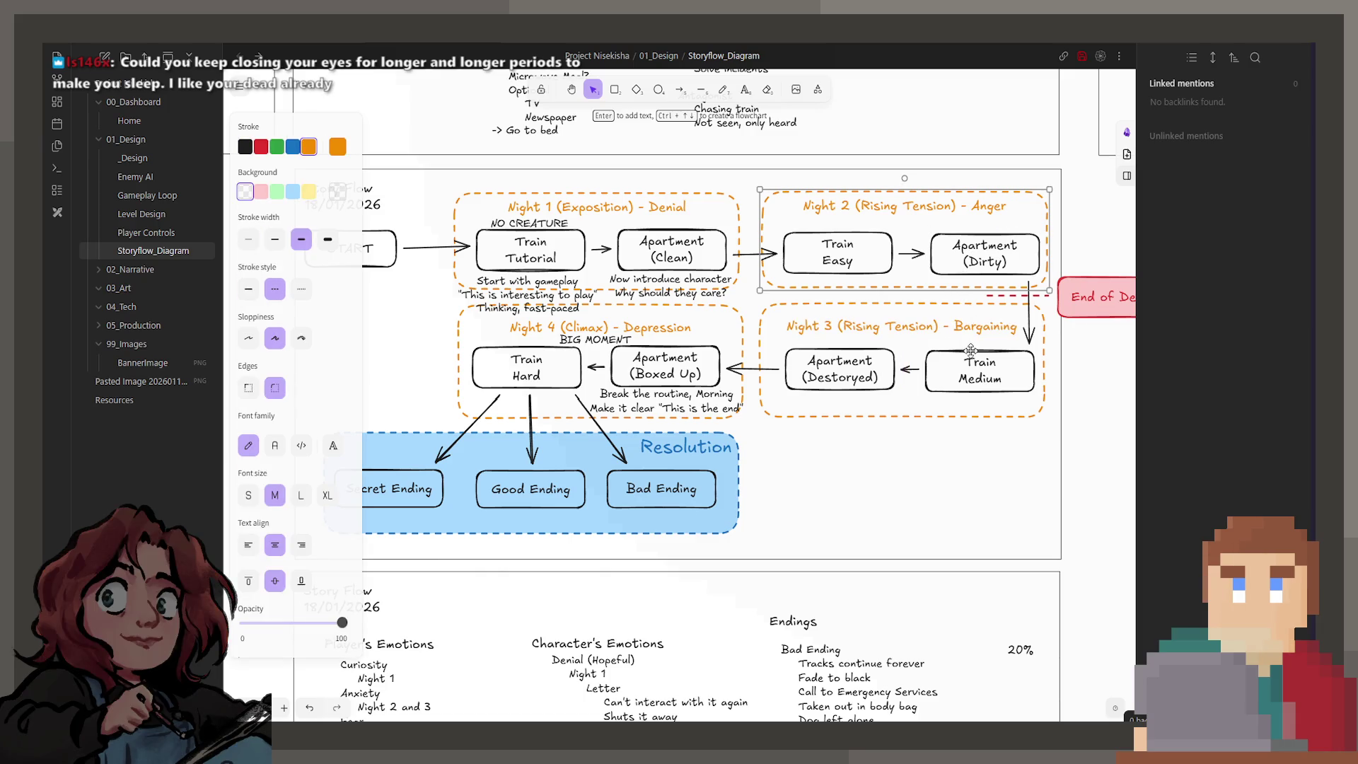
{"action": "left_click", "coordinate": [853, 333]}
Resize the dashed frames so one wraps Apartment (Destoryed) and renumber its title to Night 3.
{"action": "left_click_drag", "start_coordinate": [760, 334], "coordinate": [903, 337]}
{"action": "left_click", "coordinate": [722, 315]}
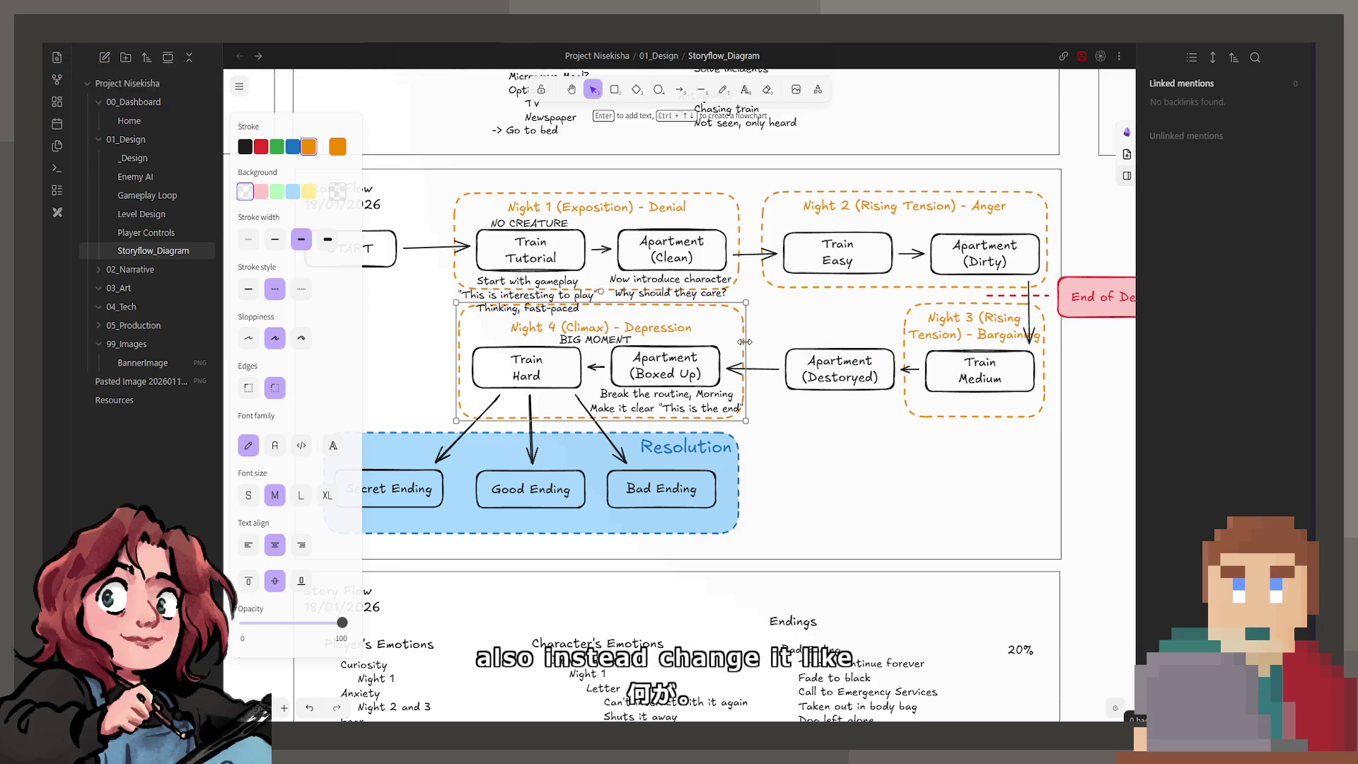
{"action": "left_click_drag", "start_coordinate": [745, 340], "coordinate": [901, 341]}
{"action": "left_click_drag", "start_coordinate": [458, 329], "coordinate": [760, 337]}
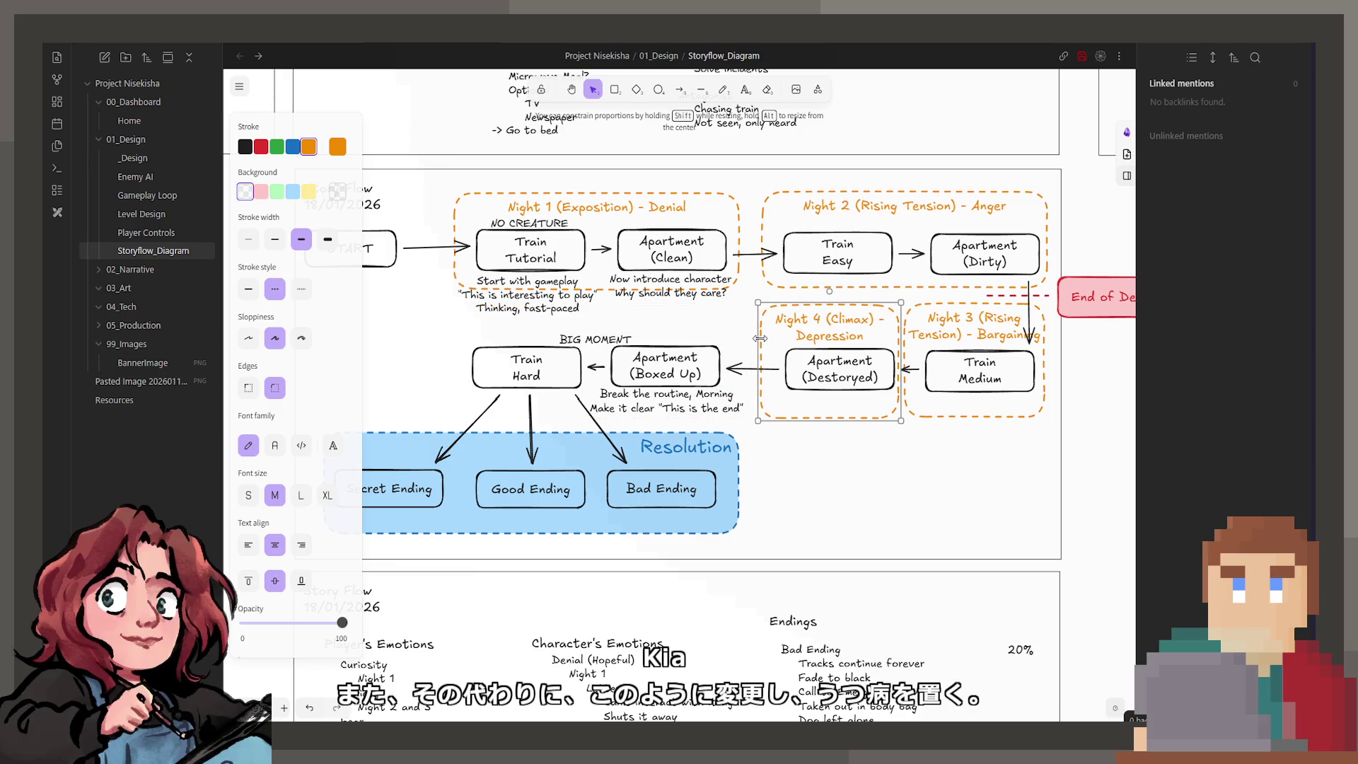
{"action": "double_click", "coordinate": [827, 319]}
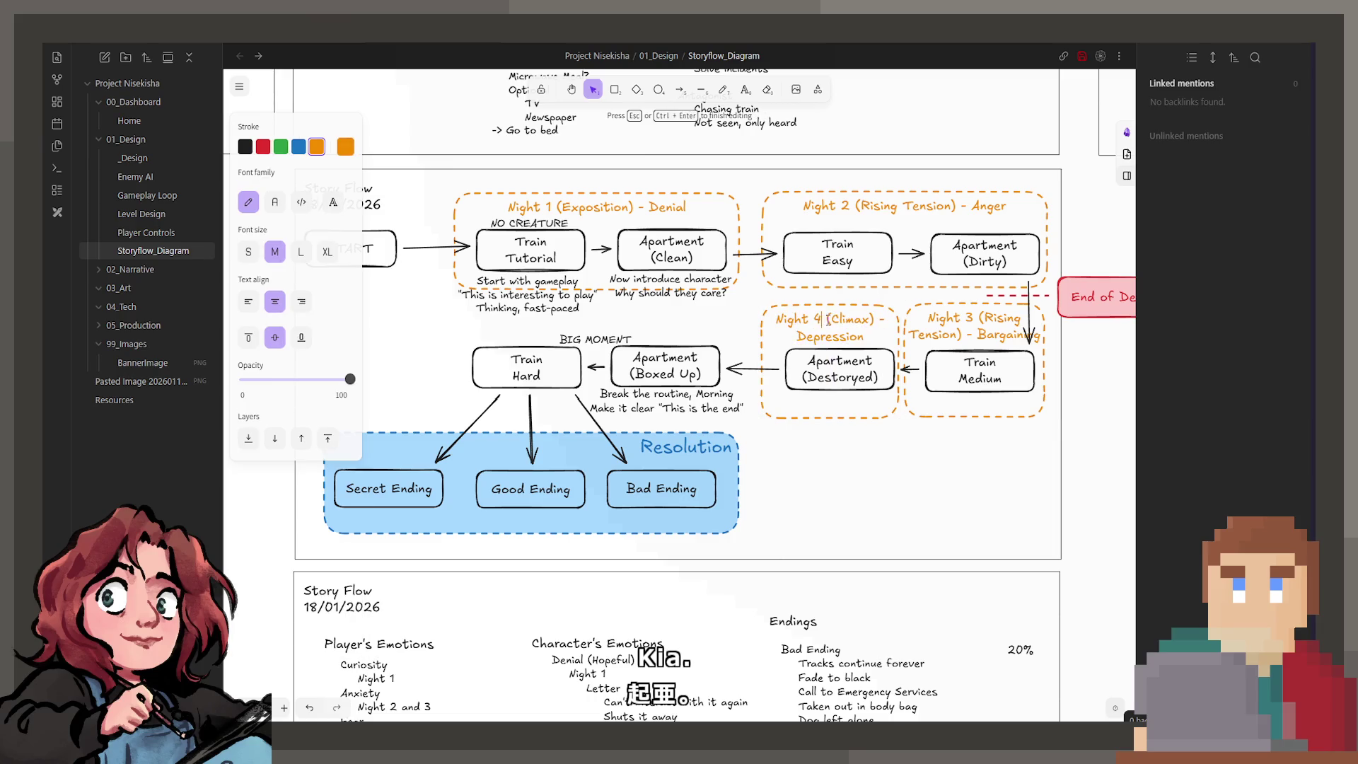
{"action": "key", "text": "BackSpace"}
{"action": "type", "text": "3"}
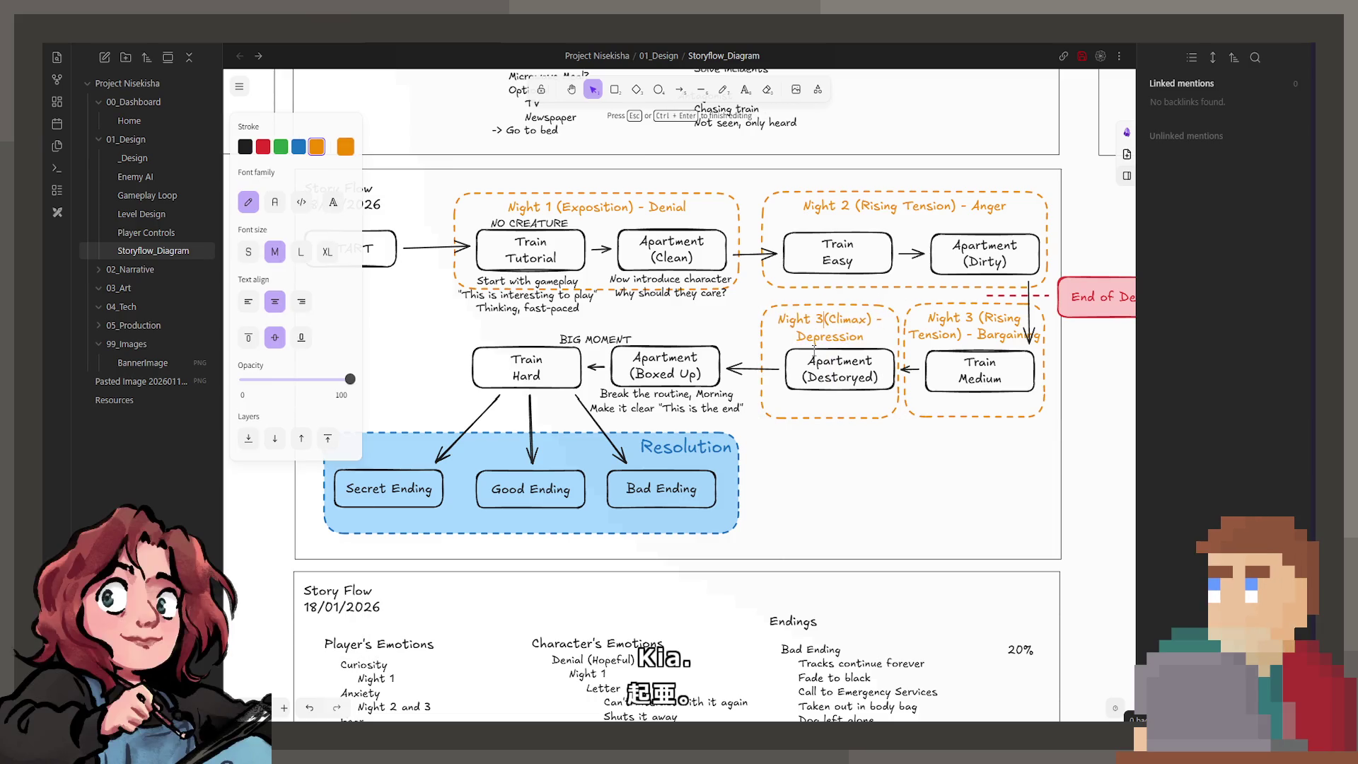
{"action": "key", "text": "Escape"}
Copy the frame around Train Hard and Apartment (Boxed Up), renumbering it Night 4 and clearing Depression.
{"action": "mouse_move", "coordinate": [774, 401]}
{"action": "left_mouse_down"}
{"action": "mouse_move", "coordinate": [703, 361]}
{"action": "mouse_move", "coordinate": [463, 360]}
{"action": "left_mouse_up"}
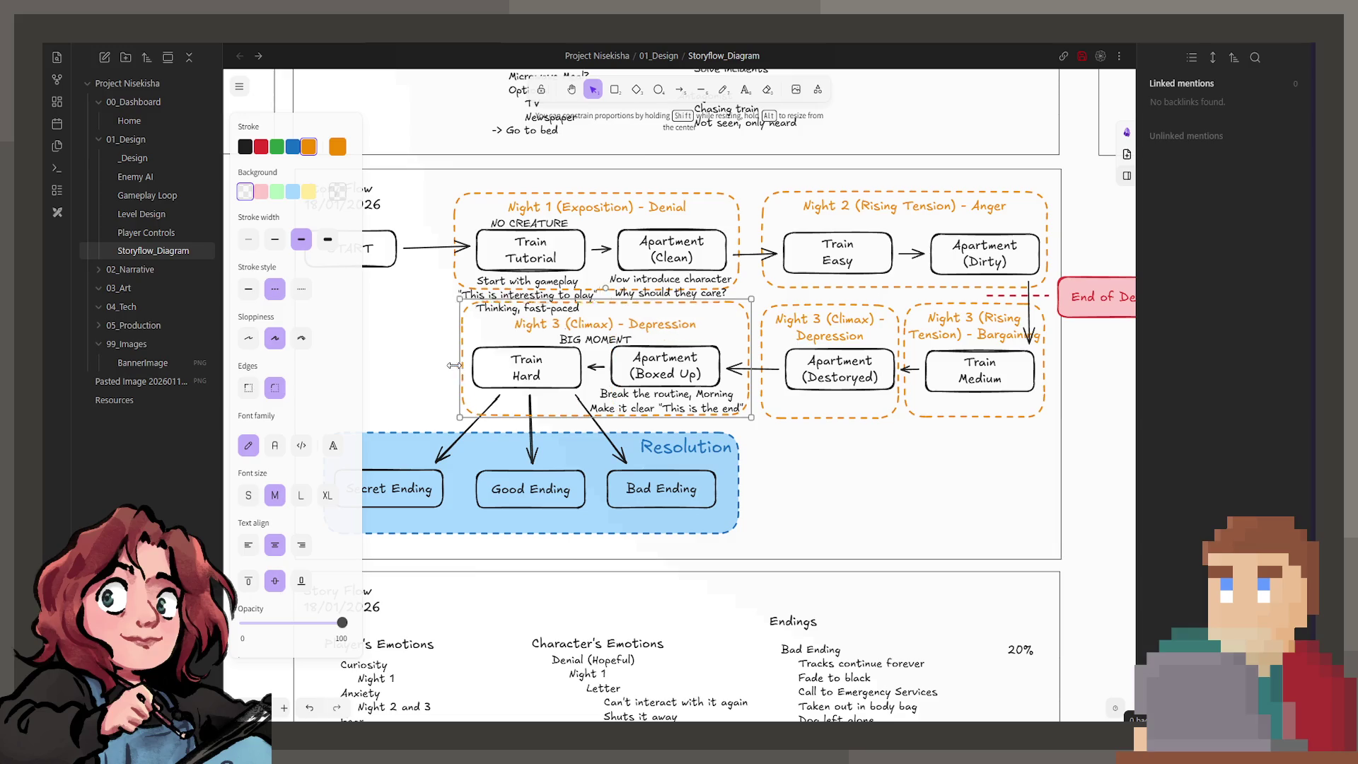
{"action": "double_click", "coordinate": [556, 325]}
{"action": "key", "text": "BackSpace"}
{"action": "type", "text": "4"}
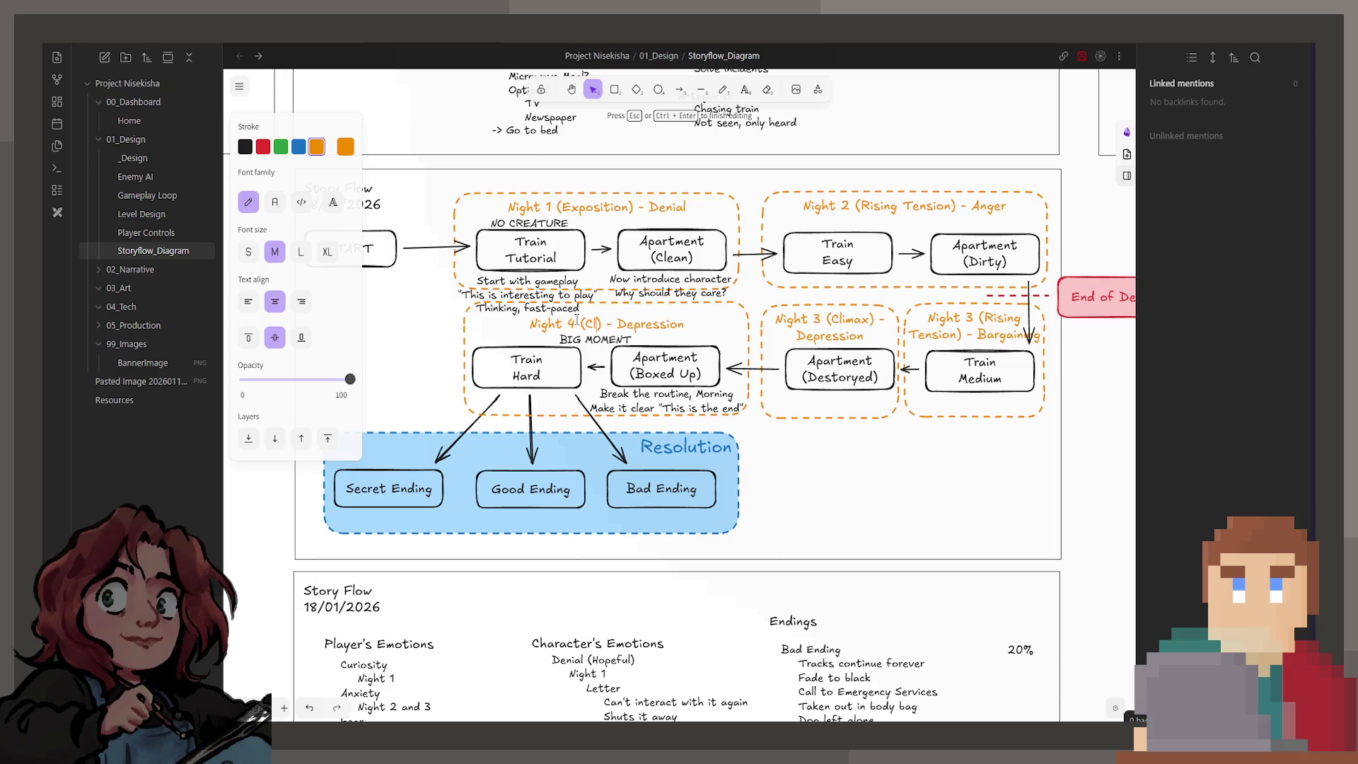
{"action": "key", "text": "BackSpace"}
{"action": "key", "text": "BackSpace"}
{"action": "key", "text": "BackSpace"}
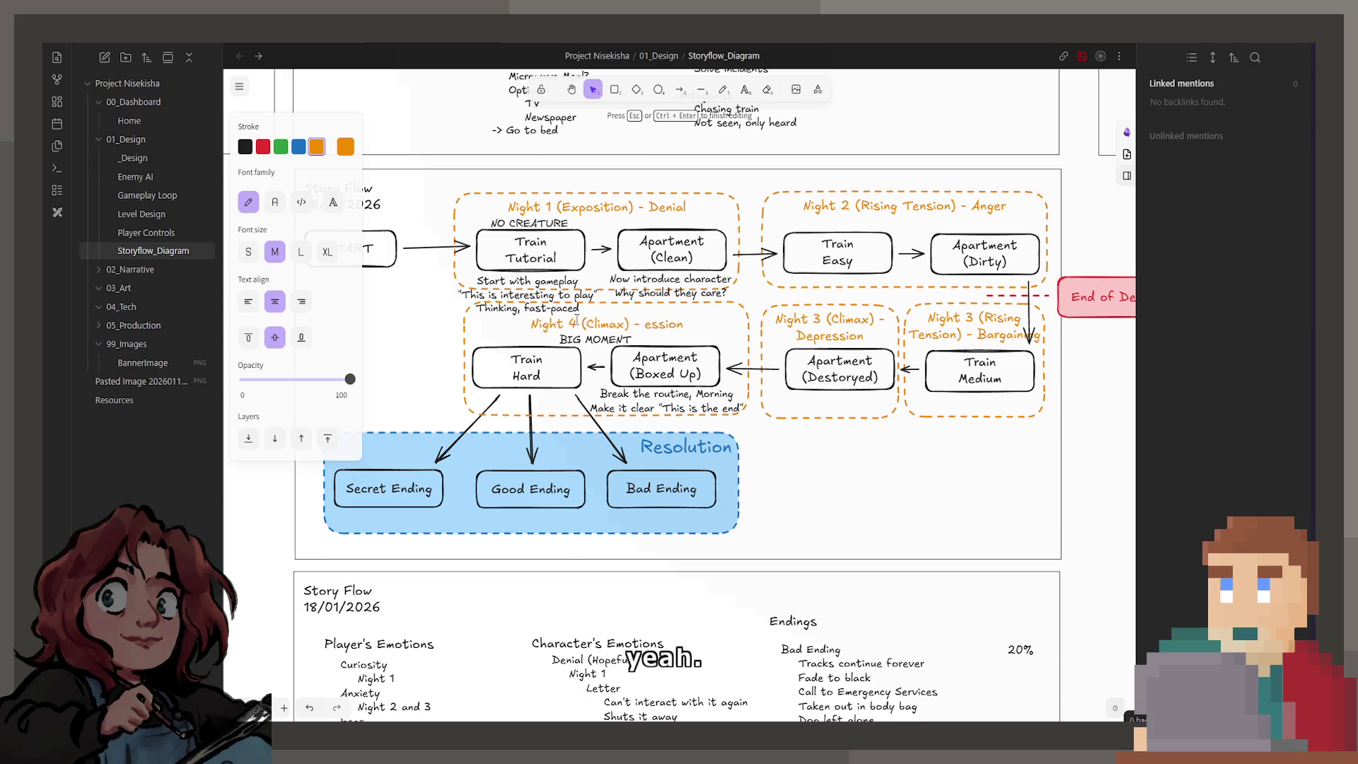
Title Night 4 as Climax - Acceptance and swap Climax for Rising Tension in the Night 3 title.
{"action": "key", "text": "BackSpace"}
{"action": "key", "text": "BackSpace"}
{"action": "key", "text": "BackSpace"}
{"action": "key", "text": "BackSpace"}
{"action": "key", "text": "BackSpace"}
{"action": "type", "text": "Acceptance"}
{"action": "double_click", "coordinate": [841, 337]}
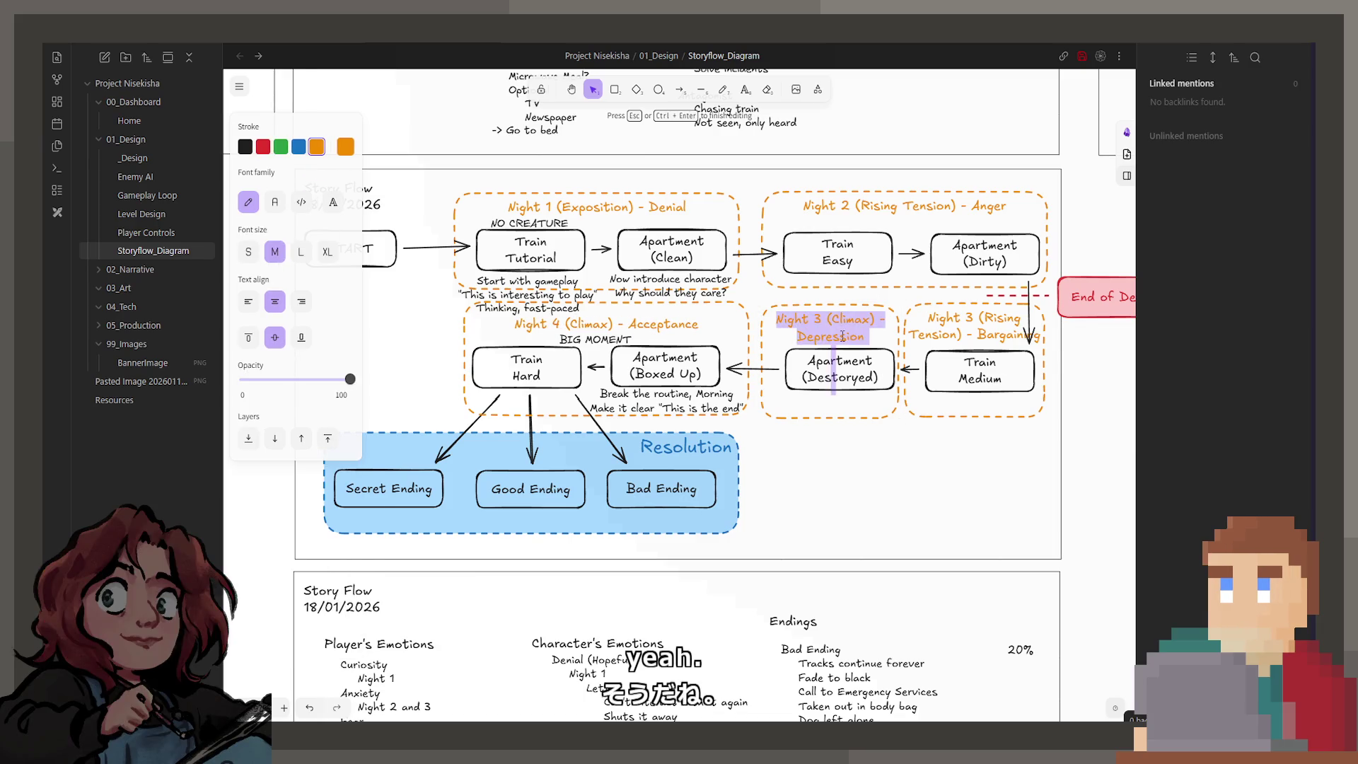
{"action": "double_click", "coordinate": [852, 318]}
{"action": "type", "text": "Rising Tension"}
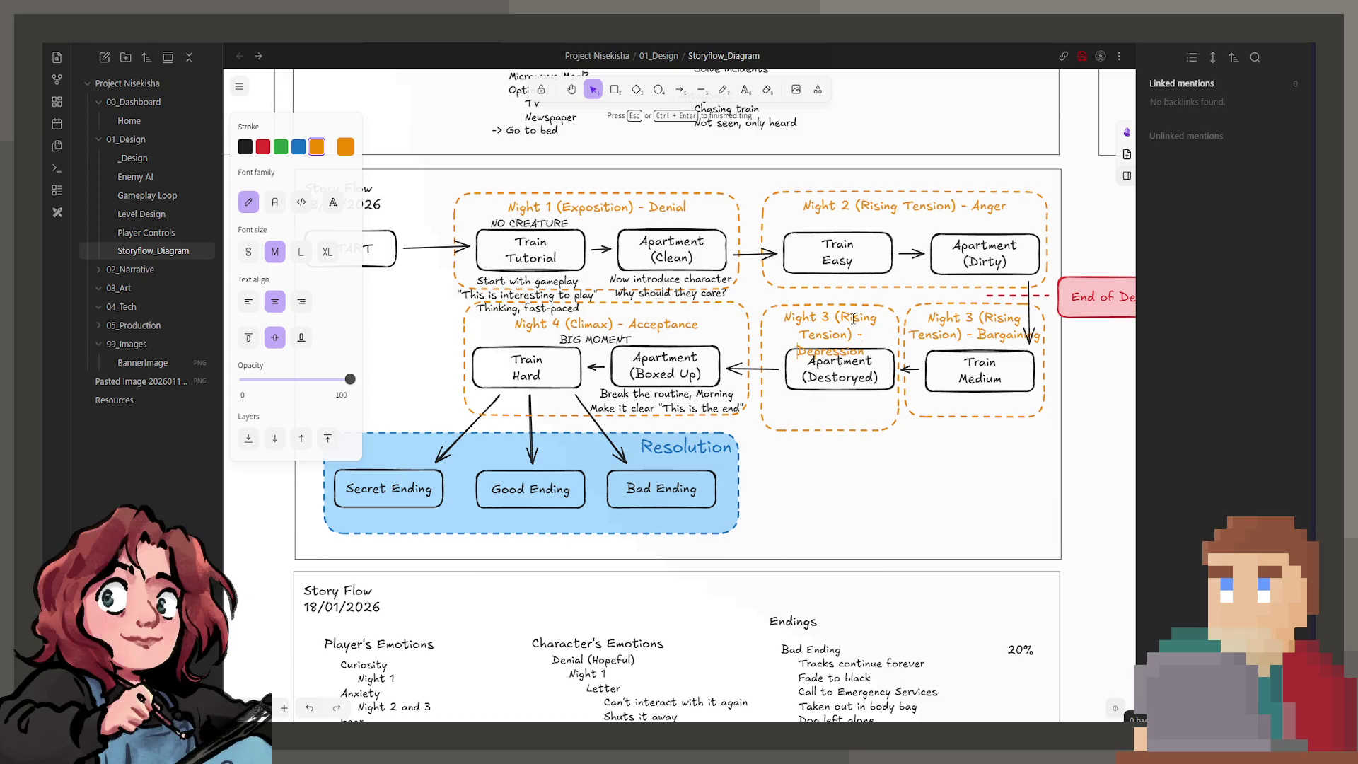
Widen the Night 3 (Rising Tension) - Depression frame and raise its bottom edge.
{"action": "left_click", "coordinate": [761, 343]}
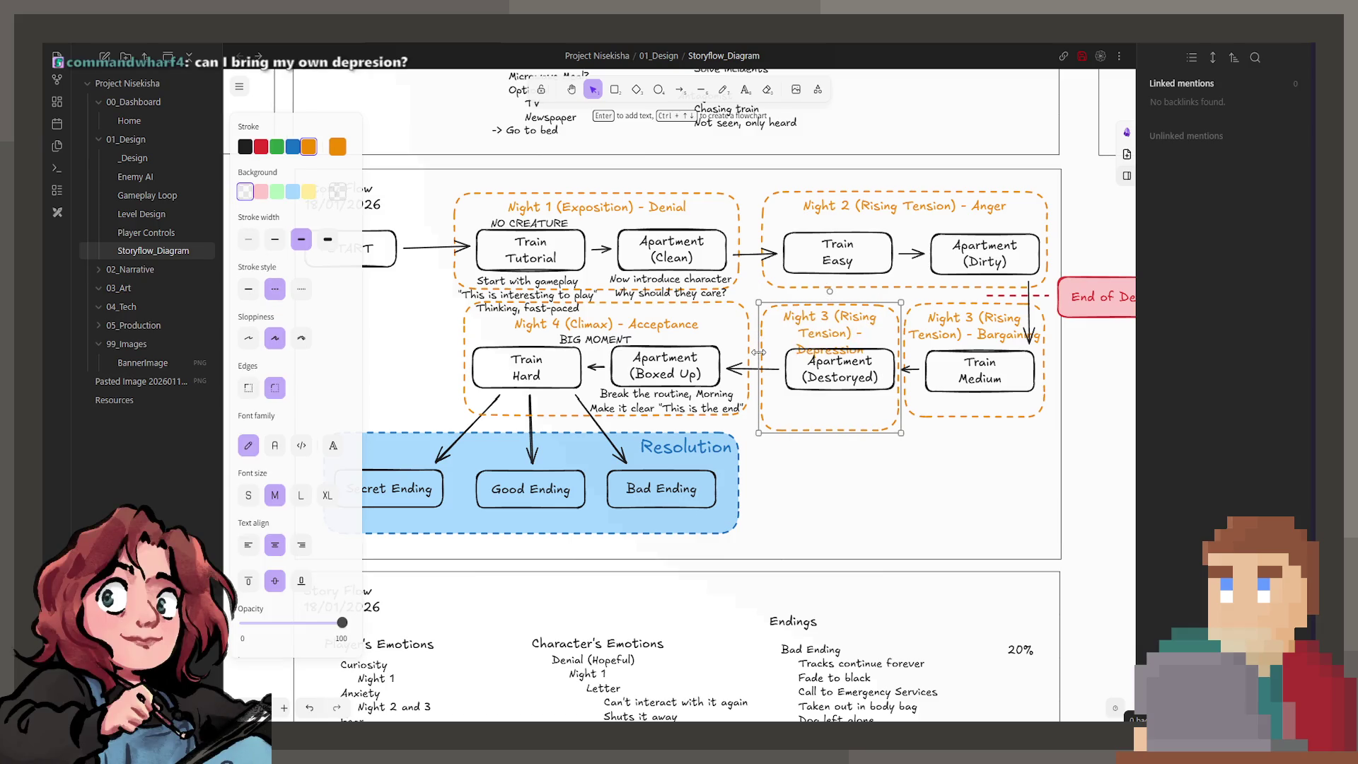
{"action": "left_click_drag", "start_coordinate": [757, 351], "coordinate": [754, 351]}
{"action": "left_click_drag", "start_coordinate": [902, 332], "coordinate": [907, 332]}
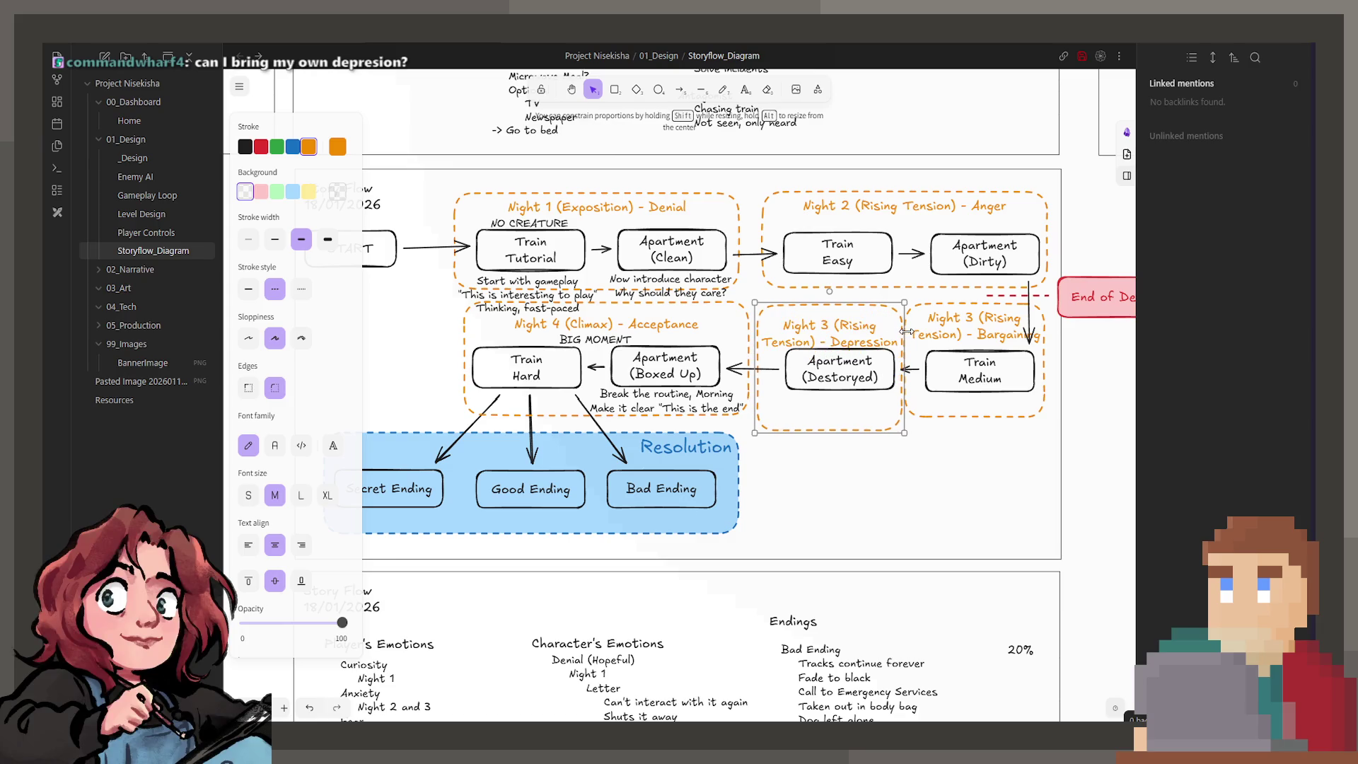
{"action": "left_click_drag", "start_coordinate": [854, 431], "coordinate": [856, 412]}
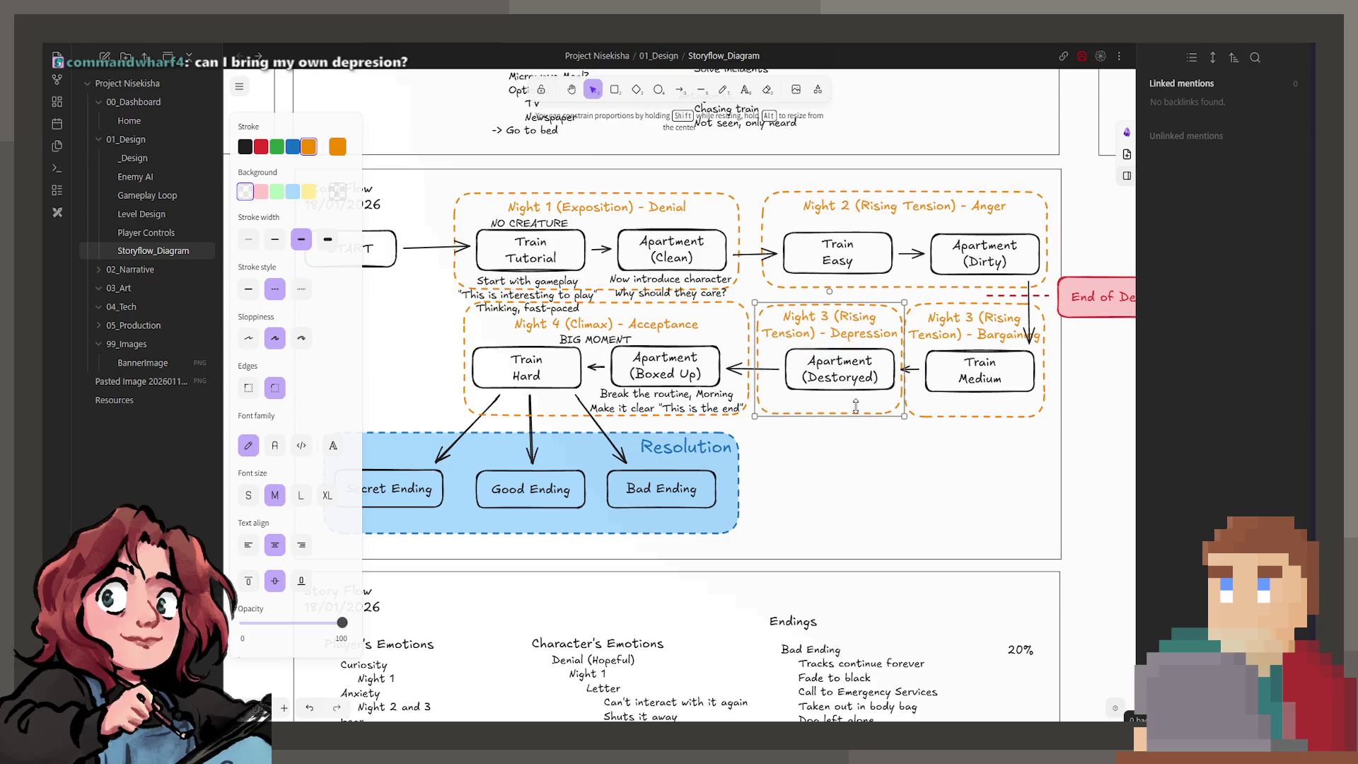
{"action": "left_click", "coordinate": [891, 456]}
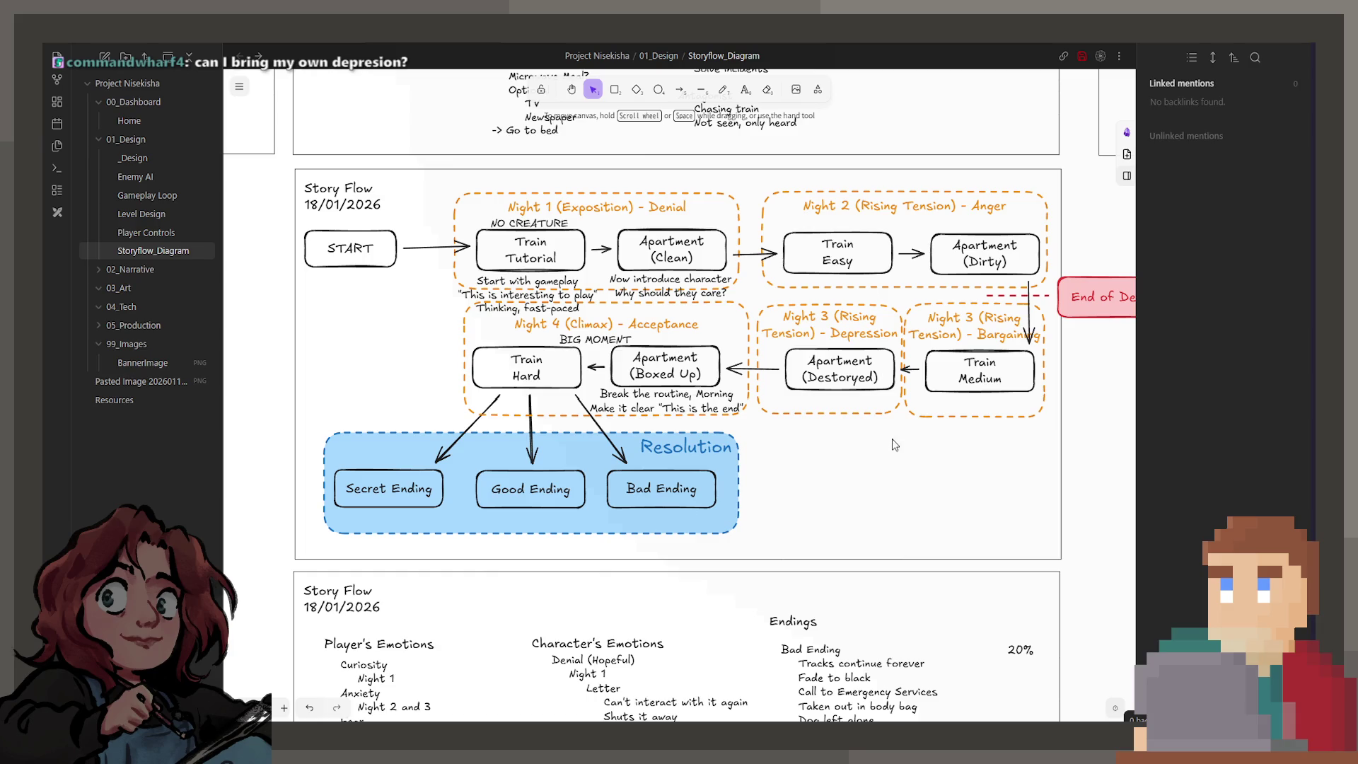
Lower the Night 3 Depression frame's bottom edge and widen the Bargaining frame slightly to the left.
{"action": "left_click", "coordinate": [867, 415]}
{"action": "left_click_drag", "start_coordinate": [864, 420], "coordinate": [864, 422]}
{"action": "left_click", "coordinate": [987, 213]}
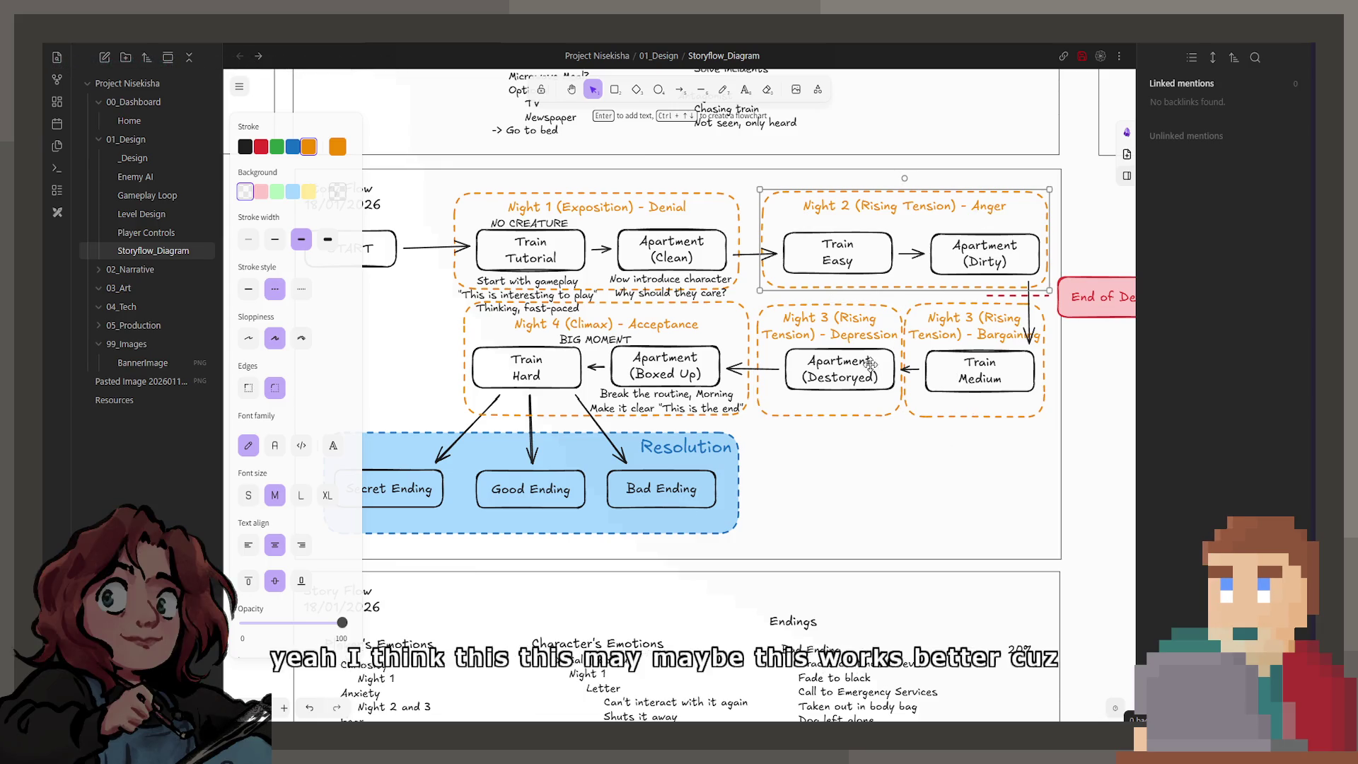
{"action": "left_click", "coordinate": [987, 338]}
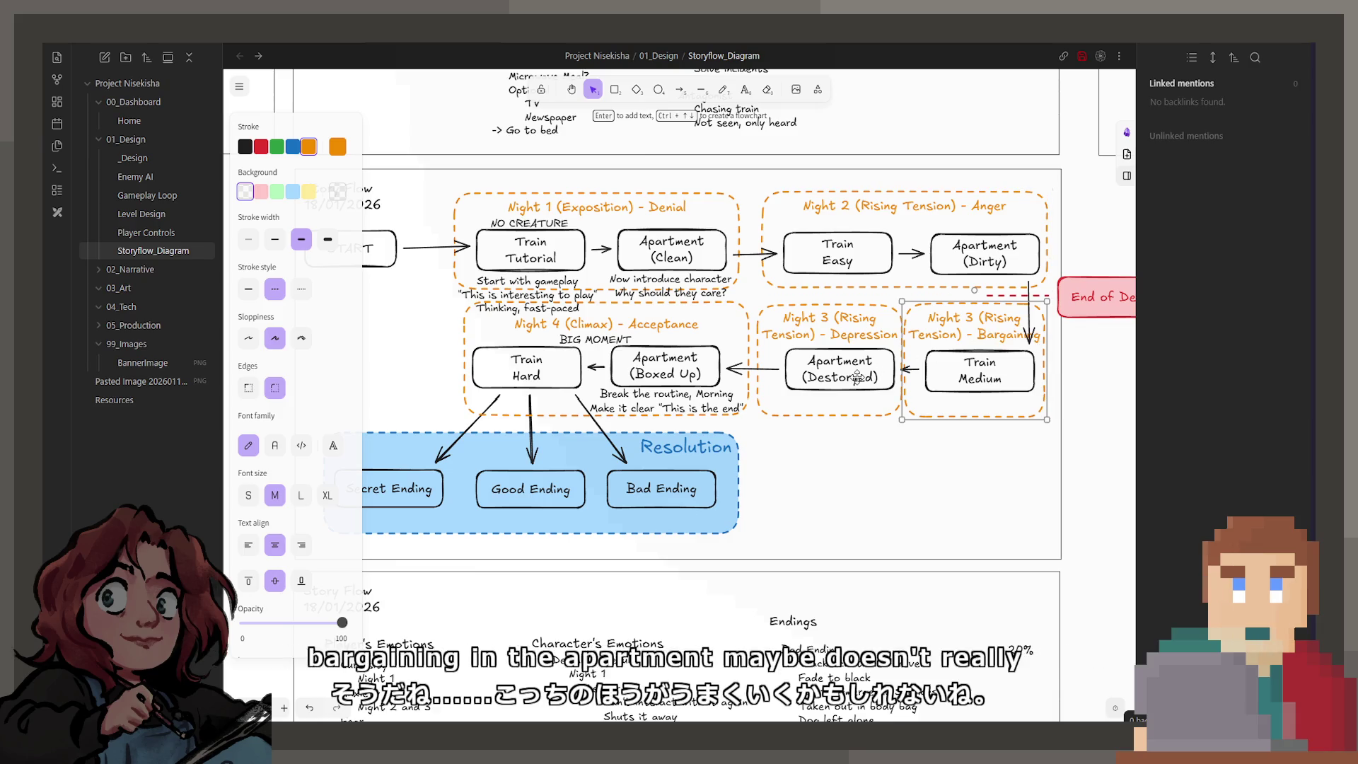
{"action": "left_click", "coordinate": [982, 433]}
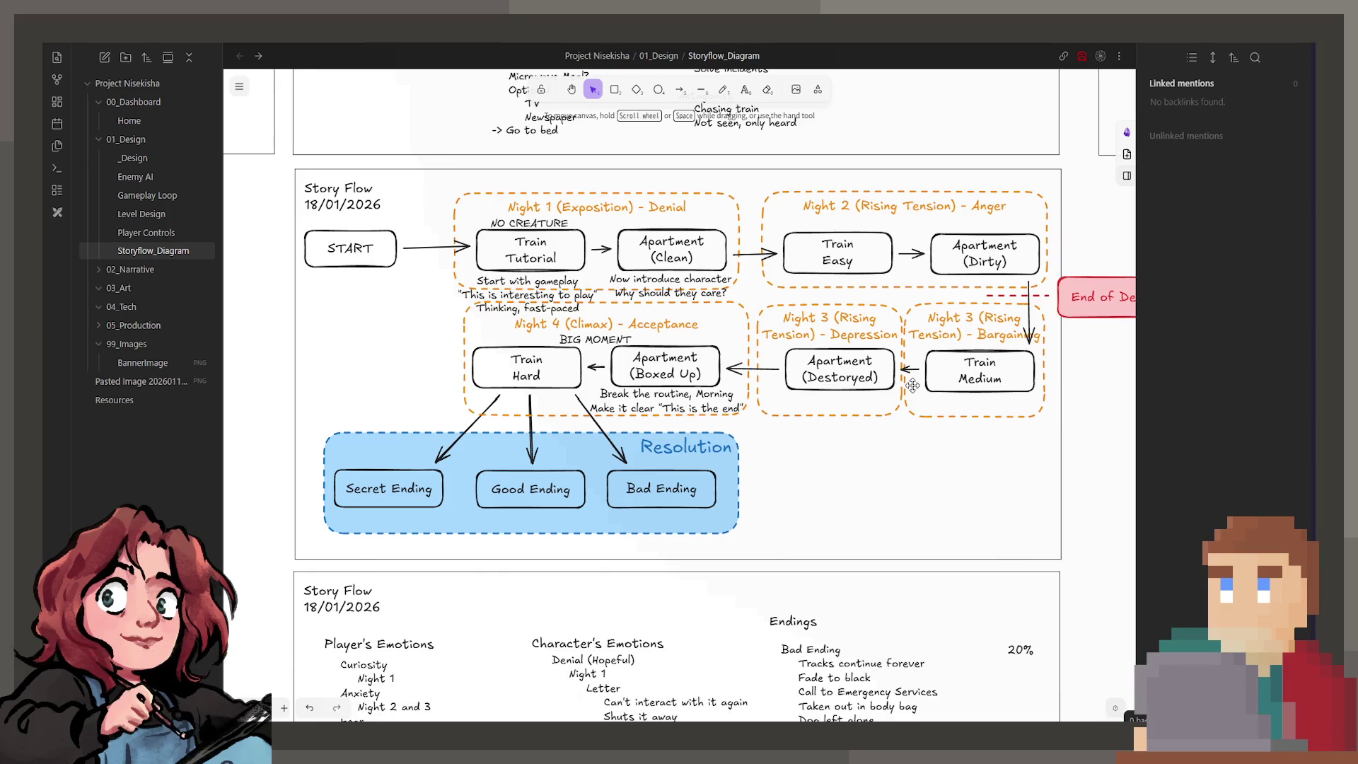
{"action": "left_click", "coordinate": [967, 413]}
{"action": "left_click_drag", "start_coordinate": [901, 374], "coordinate": [898, 373]}
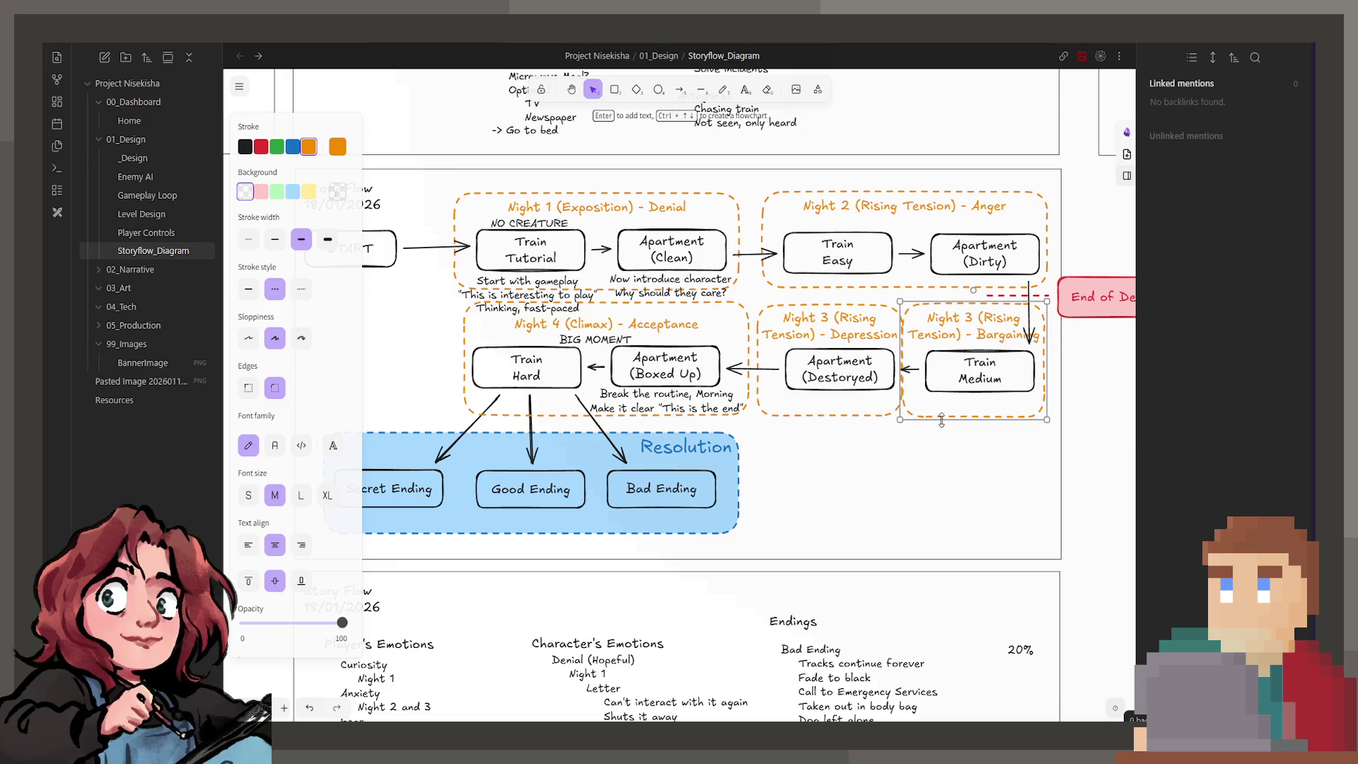
{"action": "left_click", "coordinate": [939, 442]}
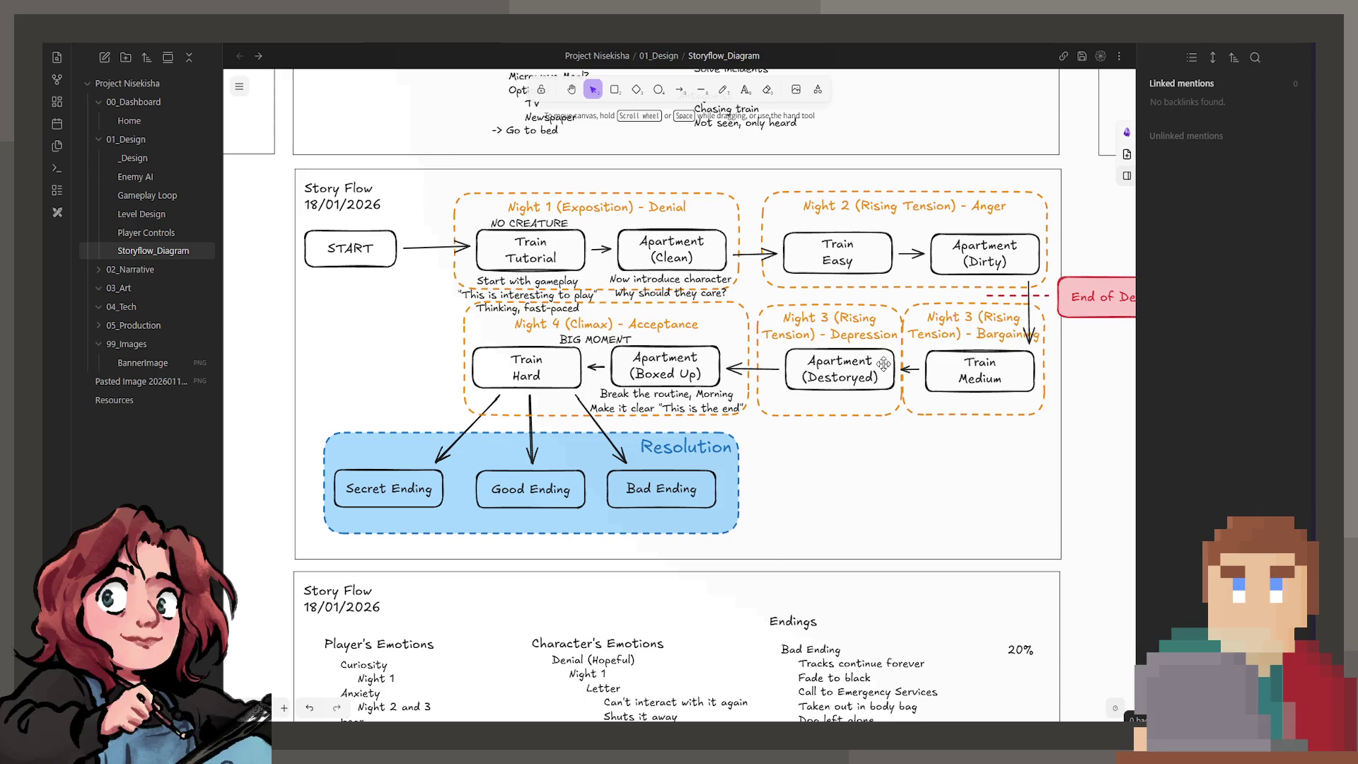
{"action": "scroll", "coordinate": [990, 399], "scroll_direction": "right", "scroll_amount": 2}
{"action": "scroll", "coordinate": [989, 399], "scroll_direction": "up", "scroll_amount": 1}
Resize the Apartment (Destoryed) box slightly shorter within the Night 3 Depression frame.
{"action": "left_click_drag", "start_coordinate": [949, 422], "coordinate": [993, 422]}
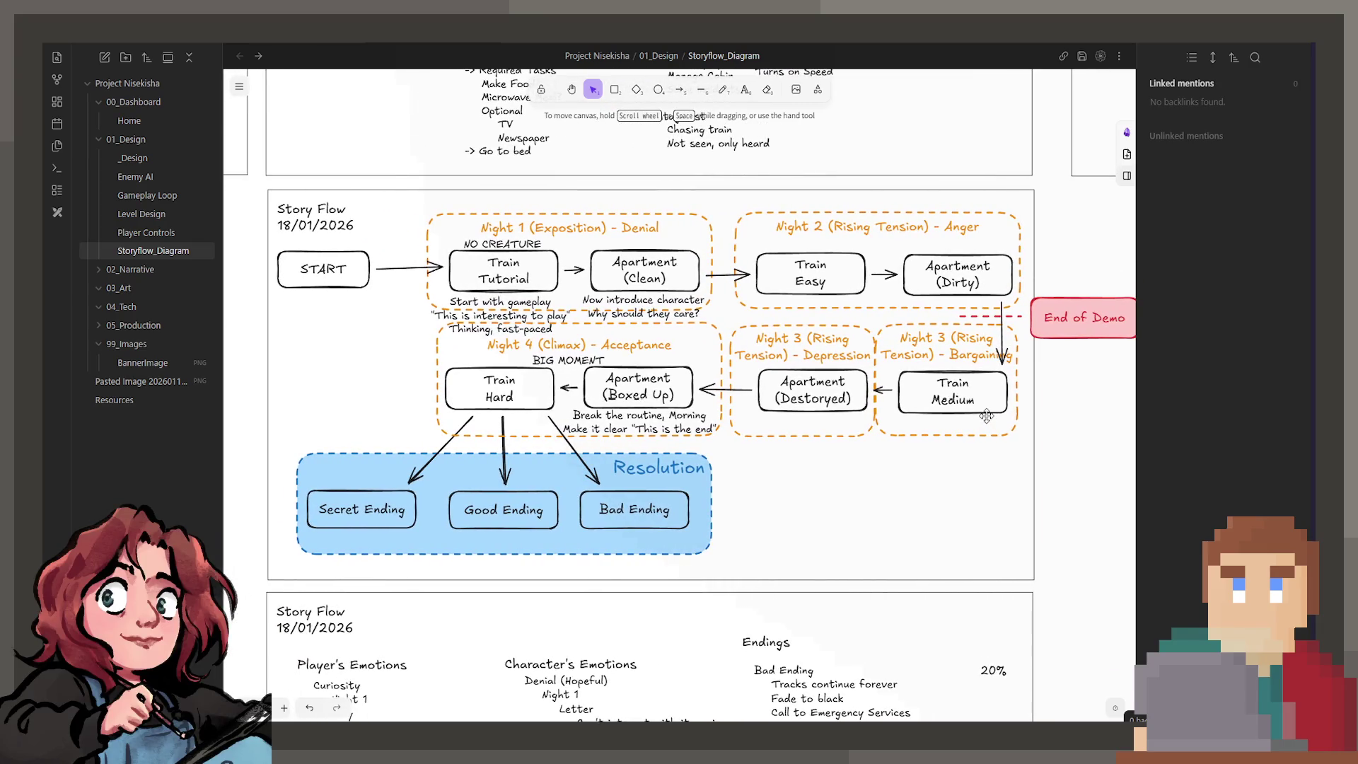
{"action": "left_click", "coordinate": [826, 408]}
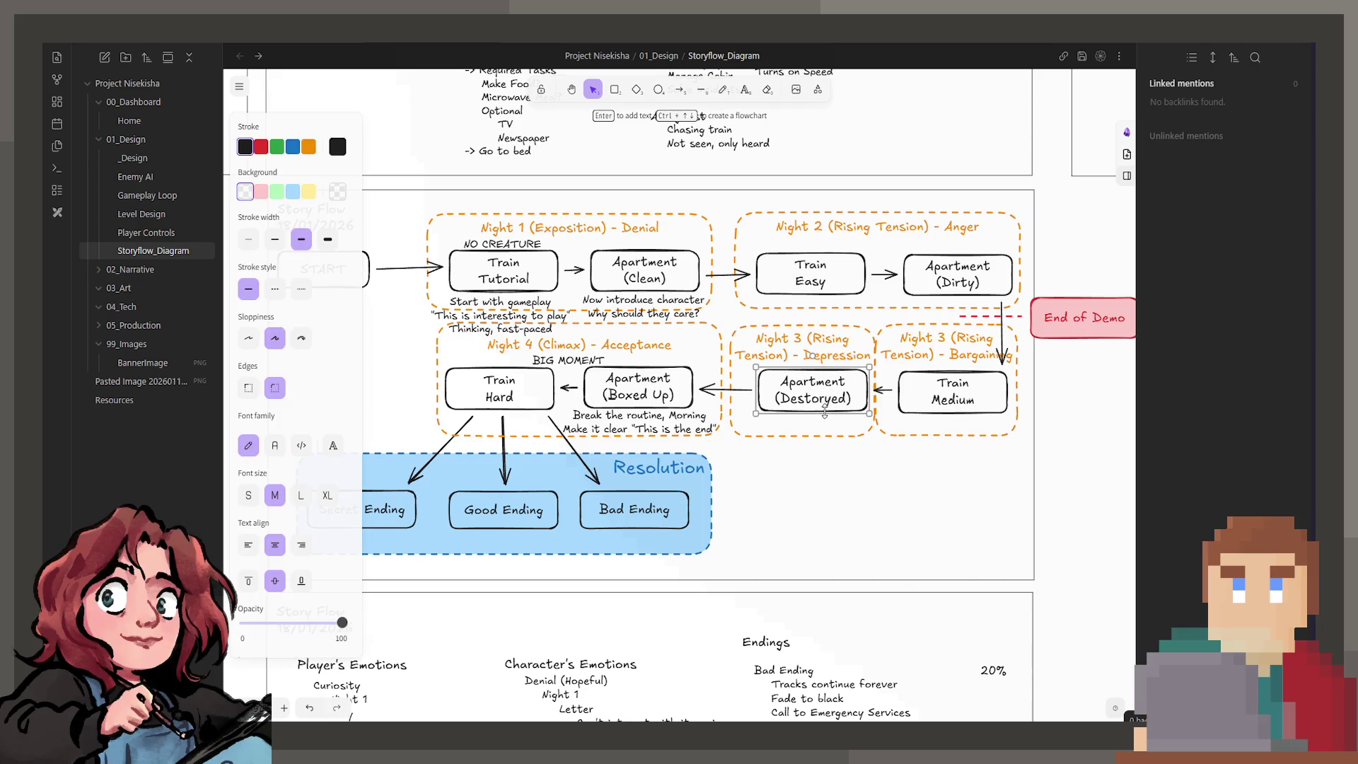
{"action": "left_click_drag", "start_coordinate": [825, 412], "coordinate": [825, 433]}
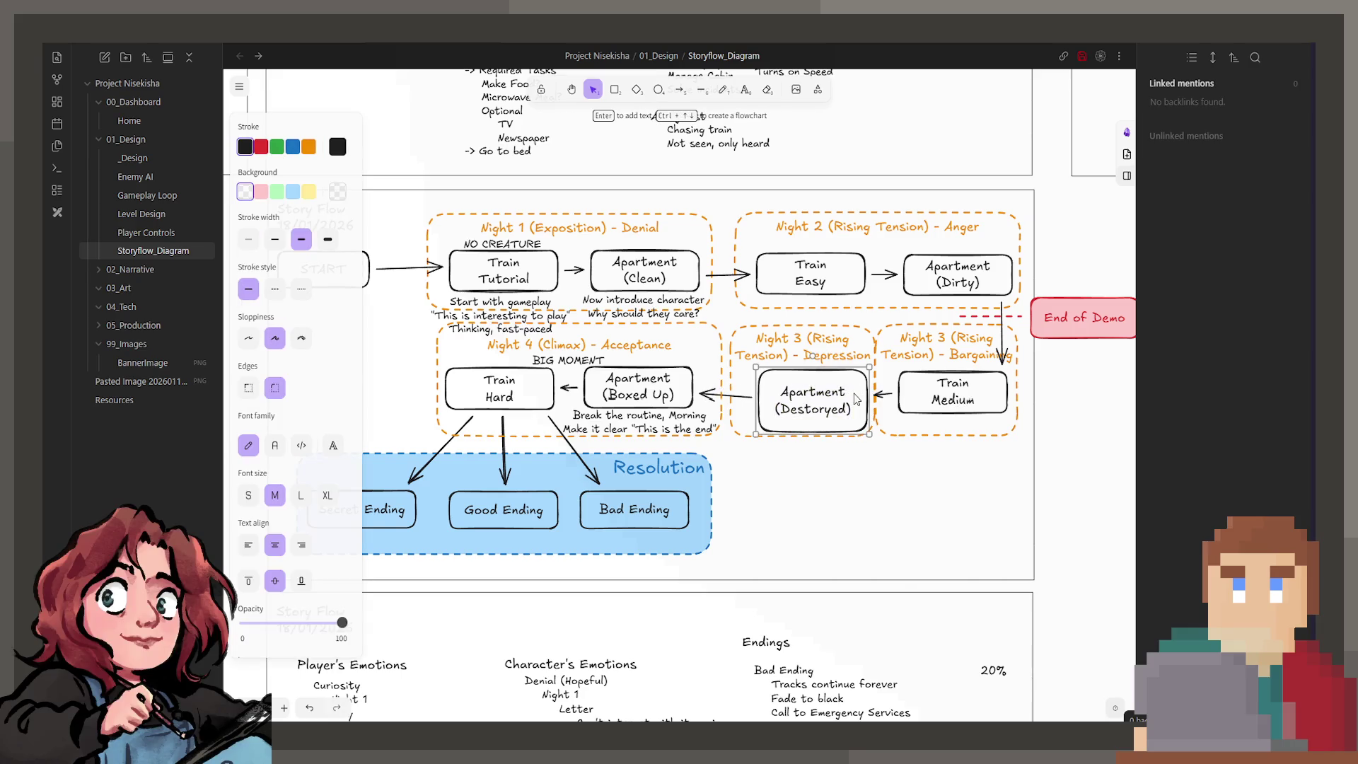
{"action": "left_click_drag", "start_coordinate": [817, 432], "coordinate": [821, 414]}
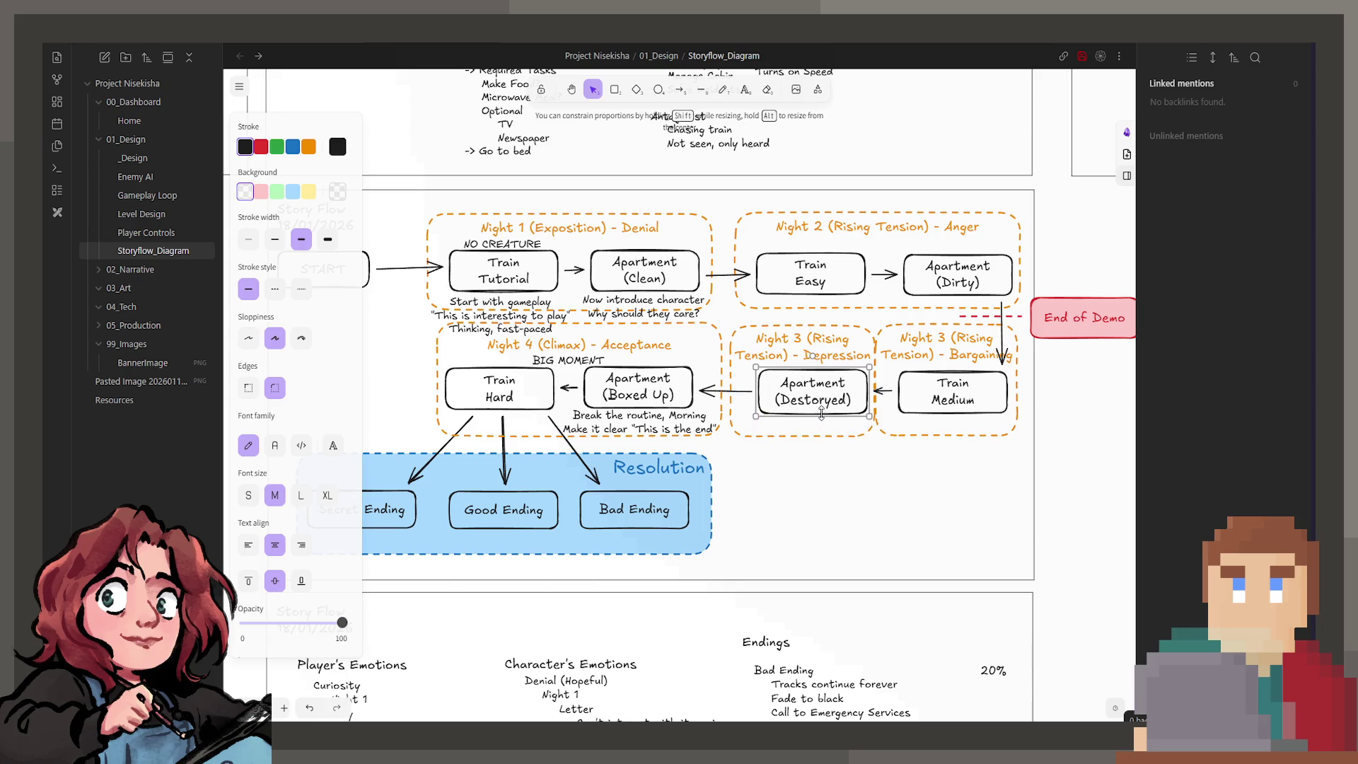
{"action": "left_click", "coordinate": [696, 429]}
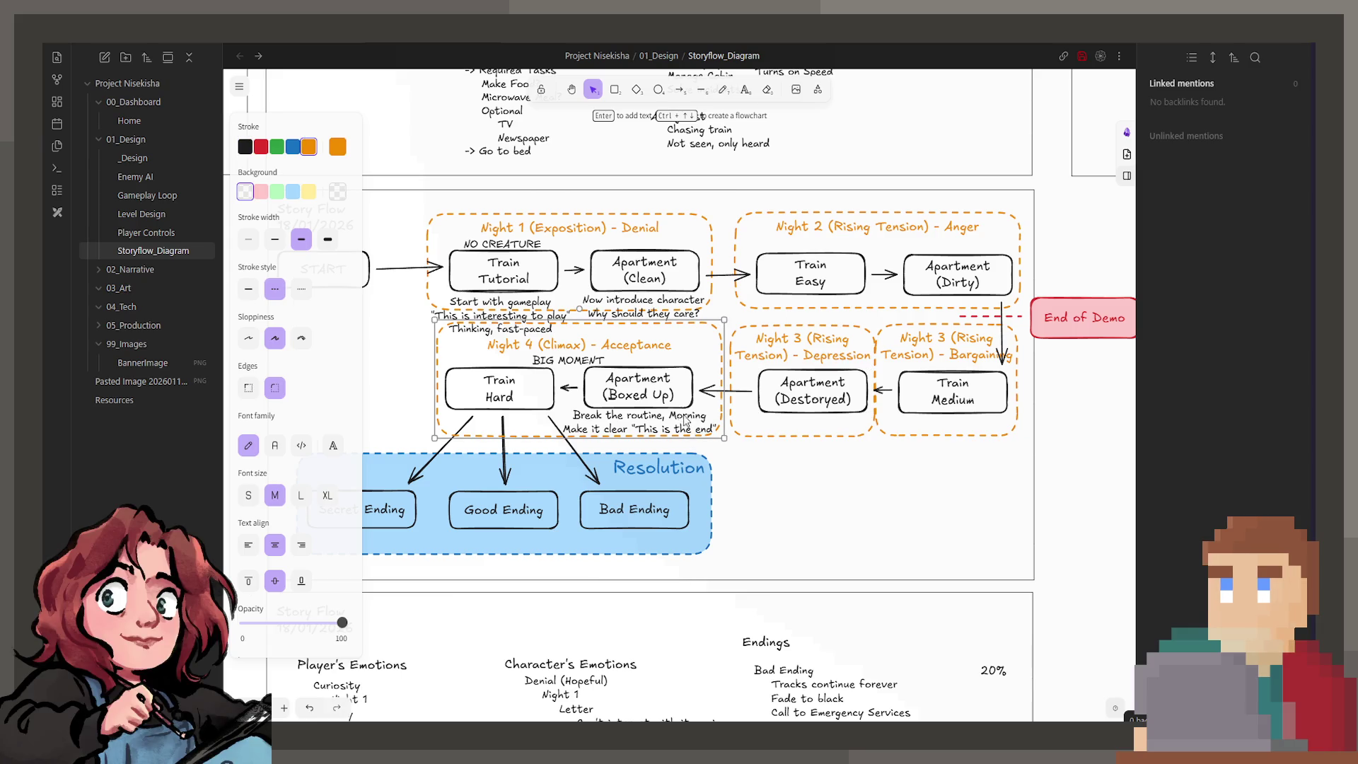
{"action": "right_click", "coordinate": [651, 421]}
Copy the 'Break the routine' note under Apartment (Destoryed) and rewrite it as 'Called Doctor, no pickup'.
{"action": "left_click", "coordinate": [731, 530]}
{"action": "left_click", "coordinate": [653, 429]}
{"action": "left_click_drag", "start_coordinate": [657, 434], "coordinate": [813, 426]}
{"action": "key", "text": "Return"}
{"action": "type", "text": "Called Doc"}
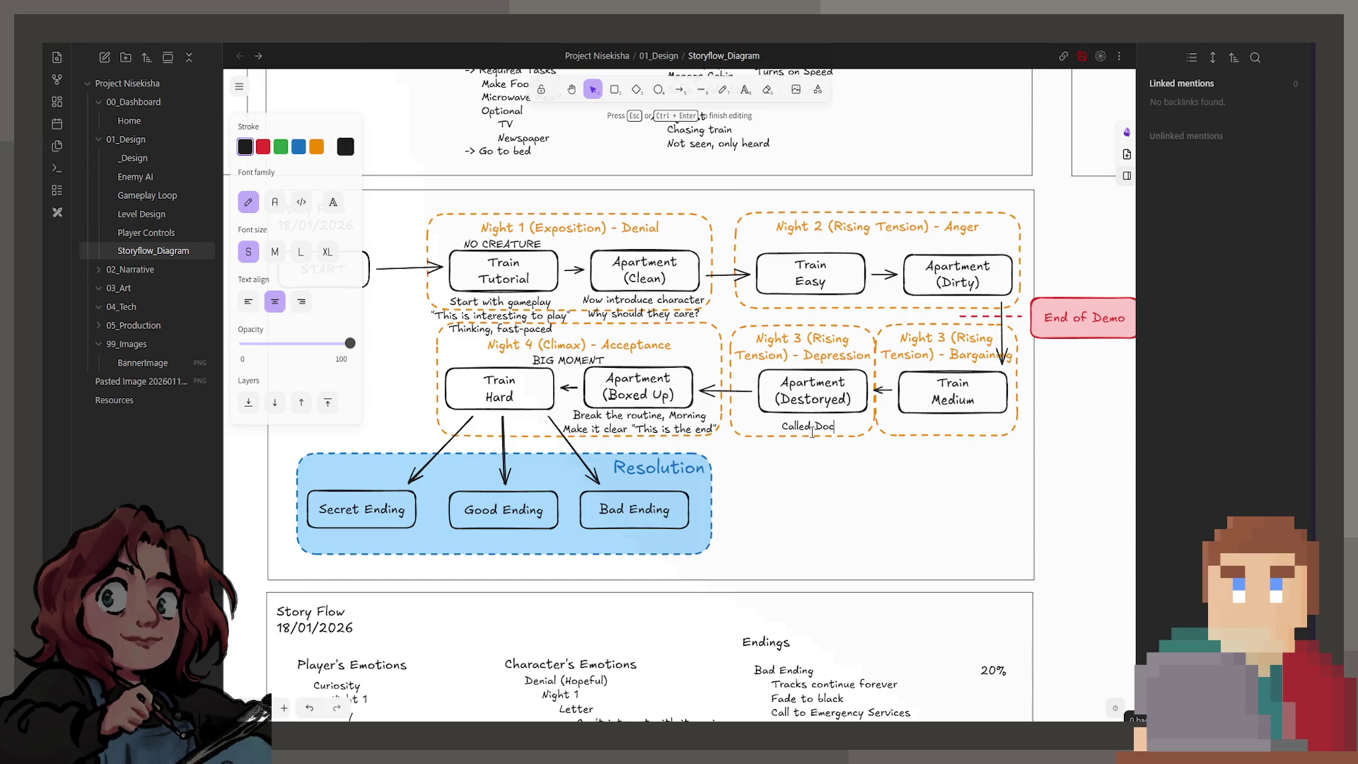
{"action": "type", "text": "tor, no"}
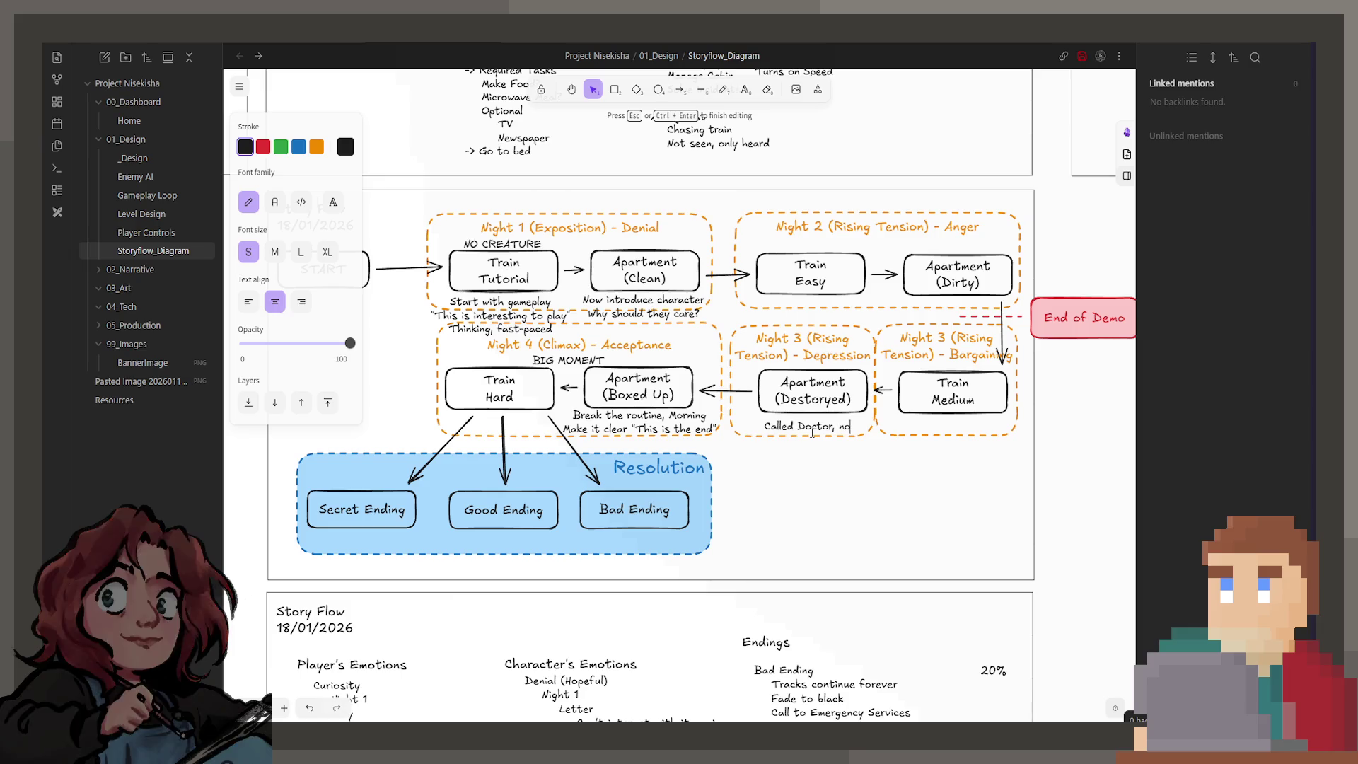
{"action": "type", "text": " pickup"}
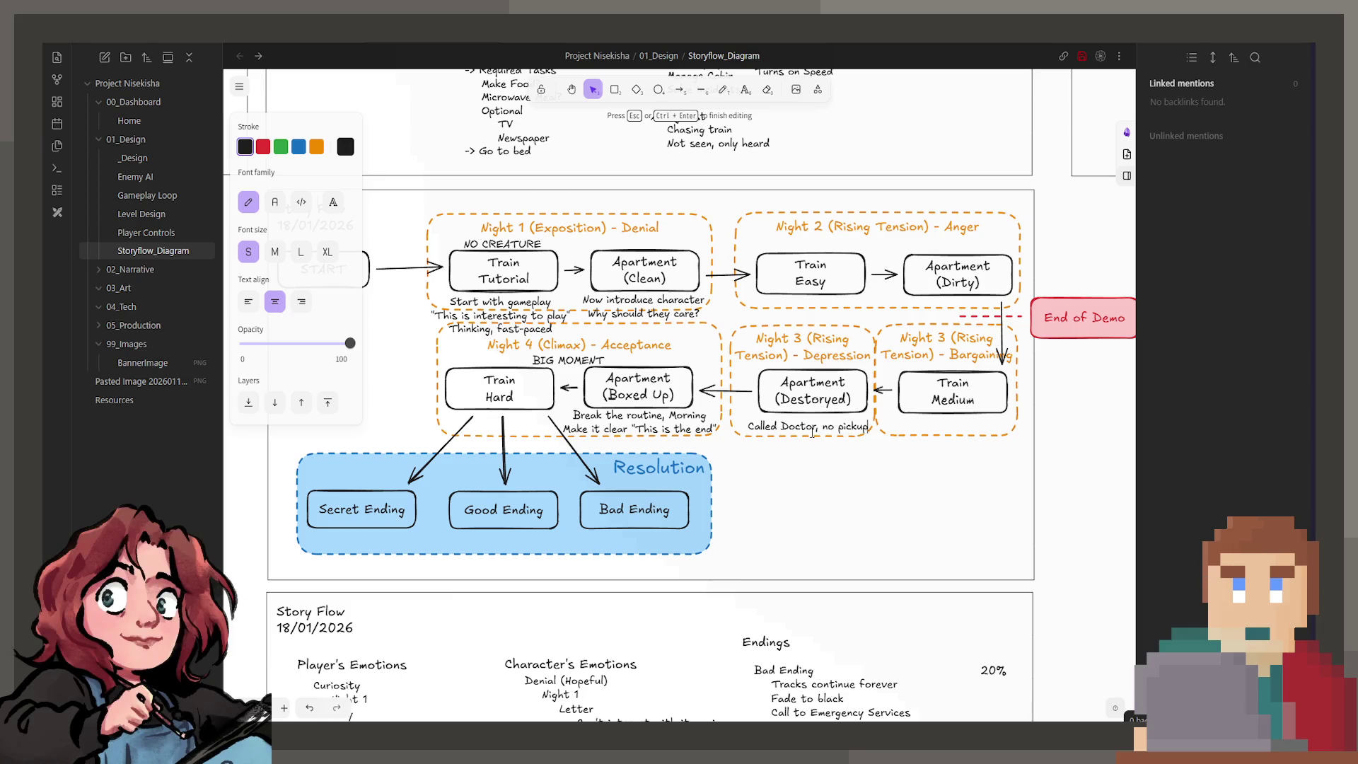
{"action": "left_click", "coordinate": [886, 484]}
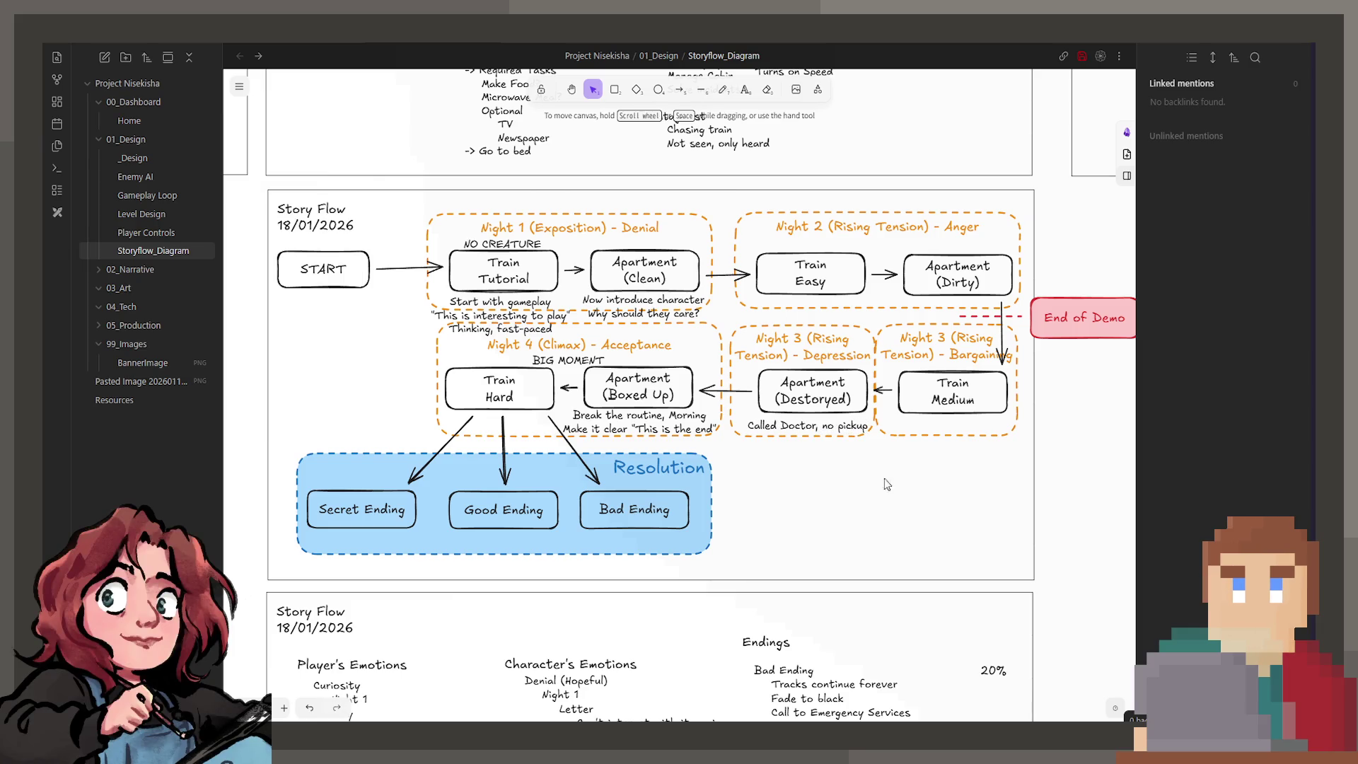
Append '(Bargaining evidence)' as a second line of the Called Doctor note.
{"action": "double_click", "coordinate": [795, 427]}
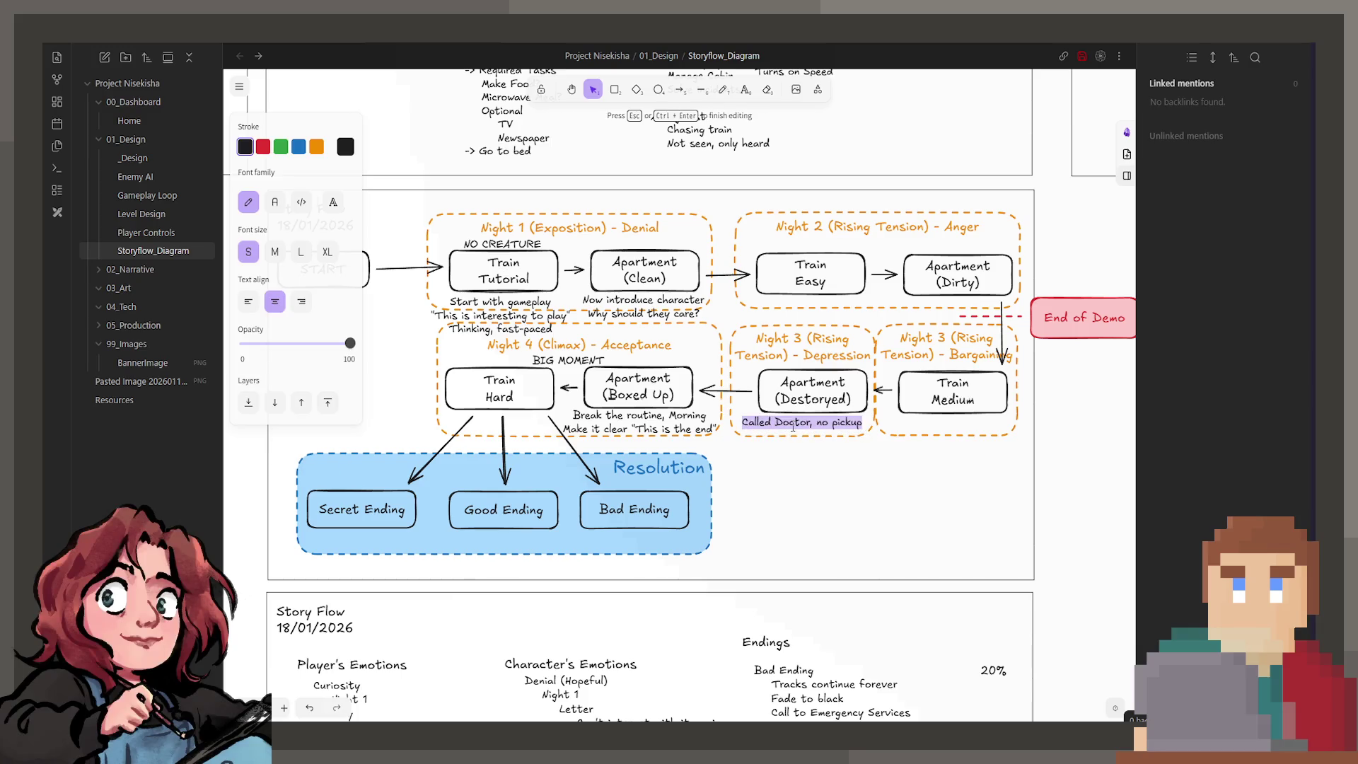
{"action": "key", "text": "End"}
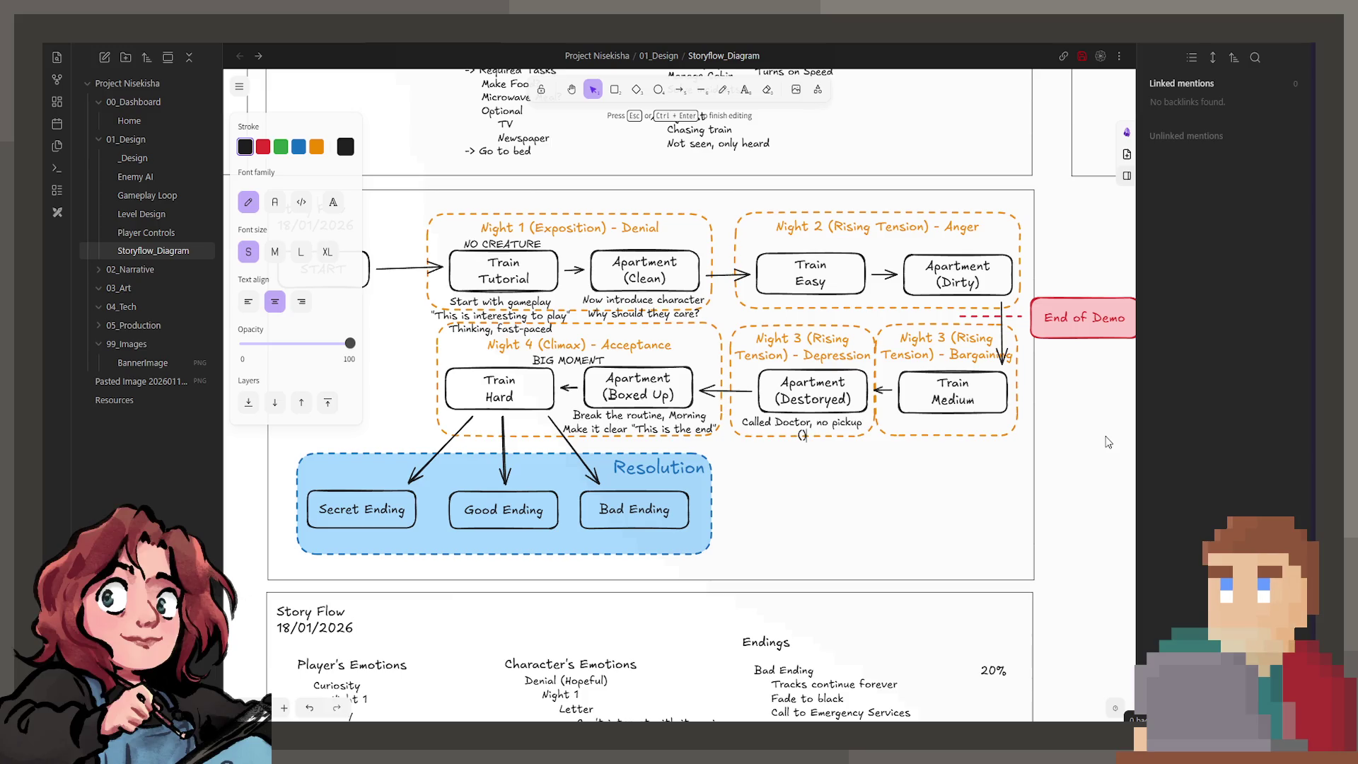
{"action": "type", "text": "Bargaining evidence"}
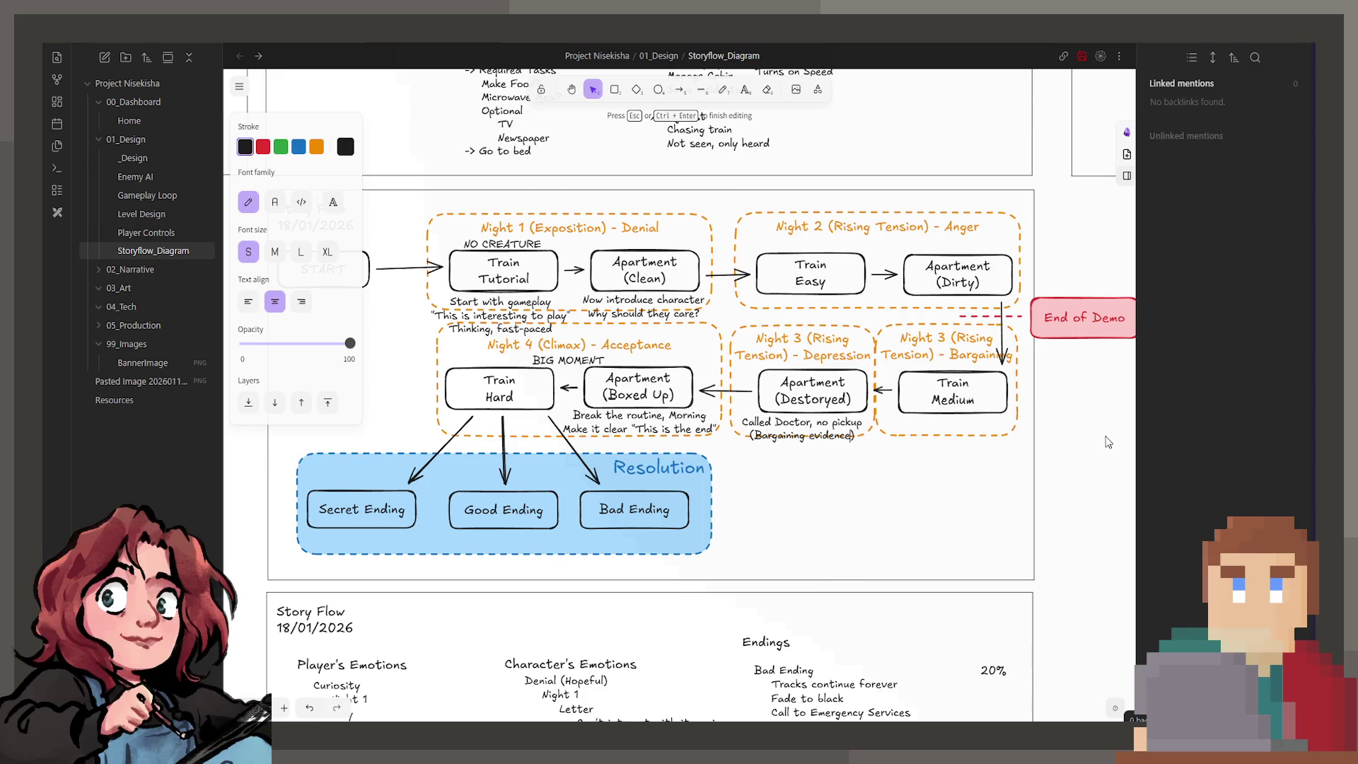
{"action": "left_click", "coordinate": [785, 559]}
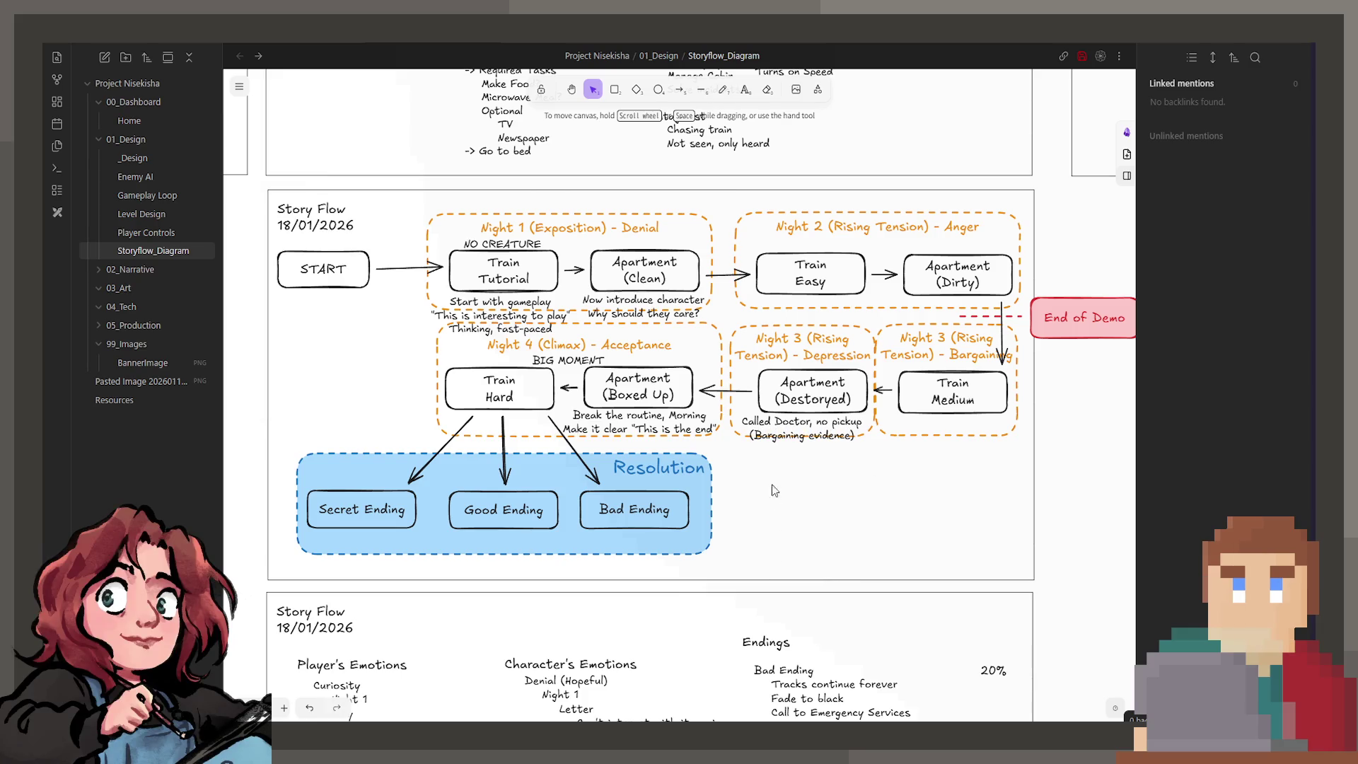
Nudge the note lower and add a 'Searches for research' line after '(Bargaining evidence)'.
{"action": "left_click", "coordinate": [782, 441]}
{"action": "left_click_drag", "start_coordinate": [780, 443], "coordinate": [780, 448]}
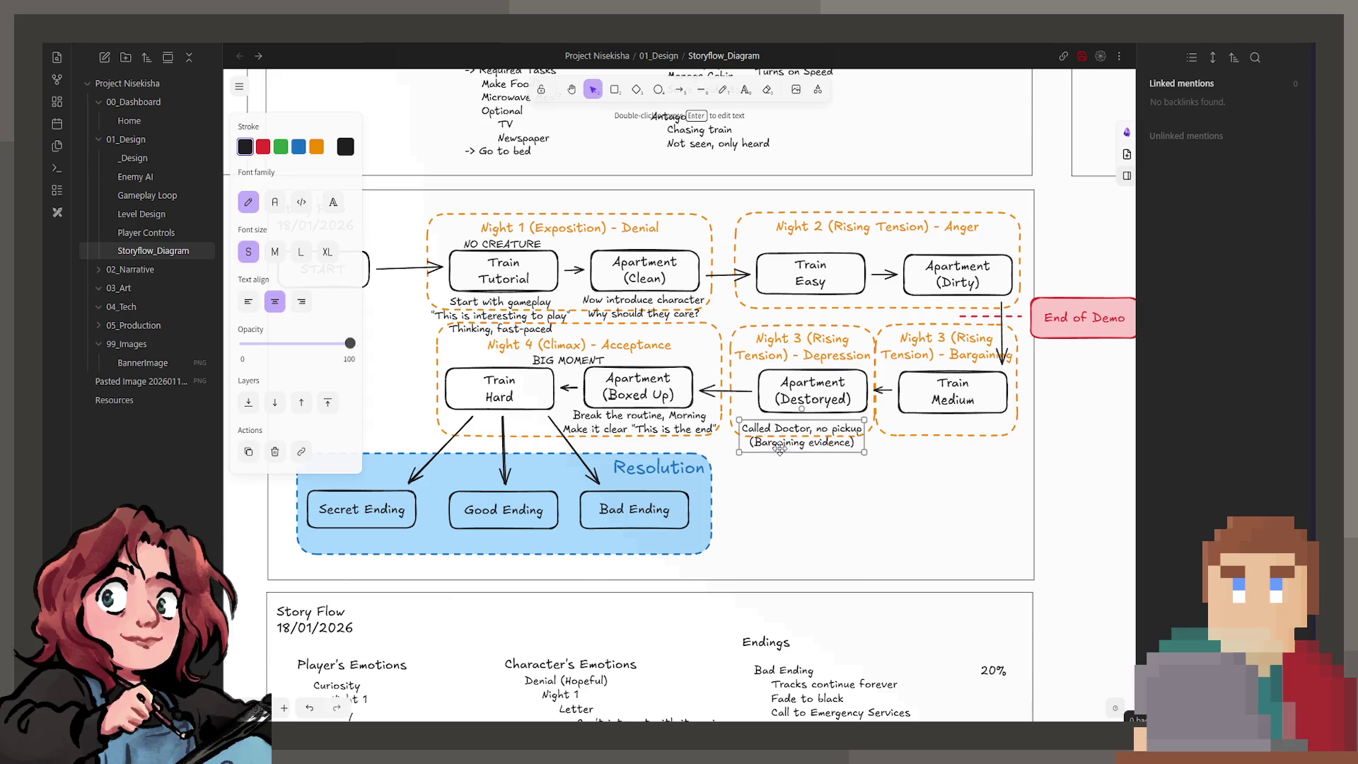
{"action": "double_click", "coordinate": [809, 449]}
{"action": "left_click", "coordinate": [855, 443]}
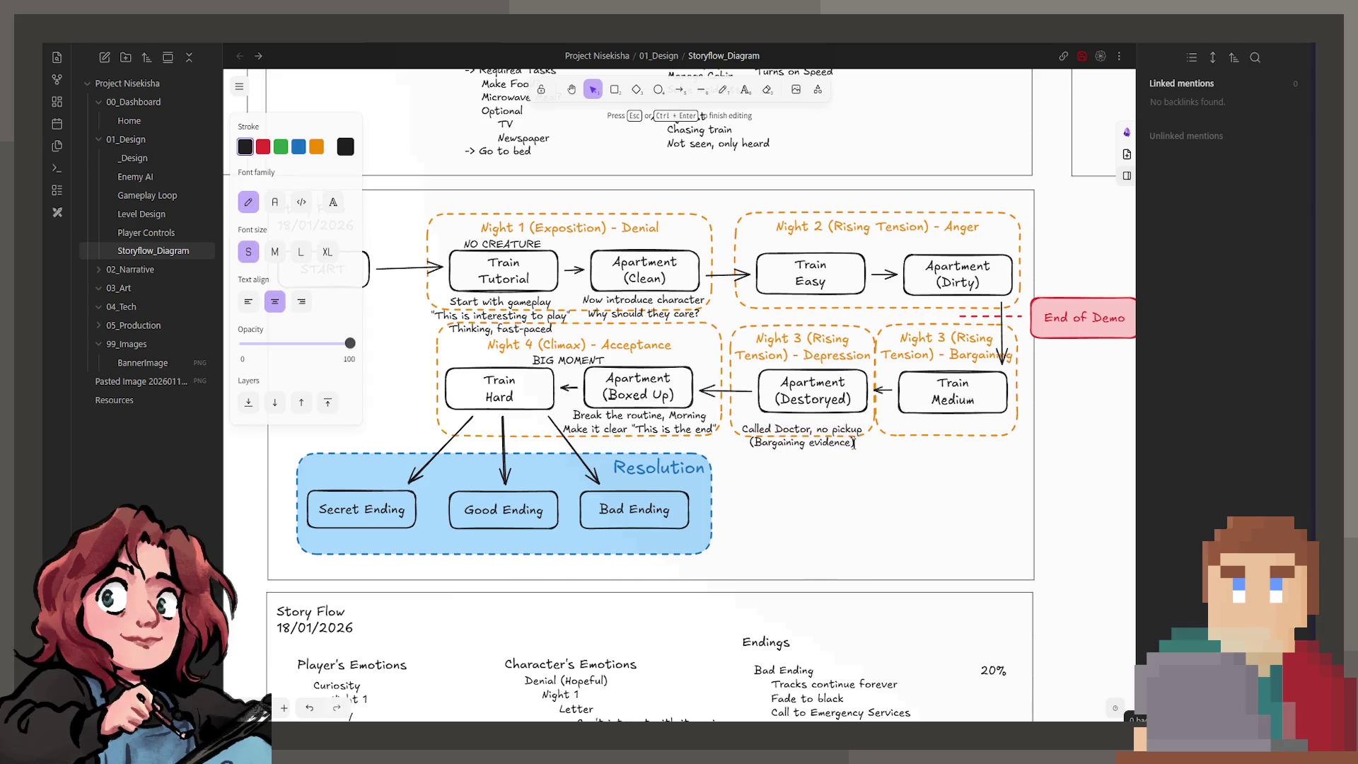
{"action": "key", "text": "Return"}
{"action": "type", "text": "Sea"}
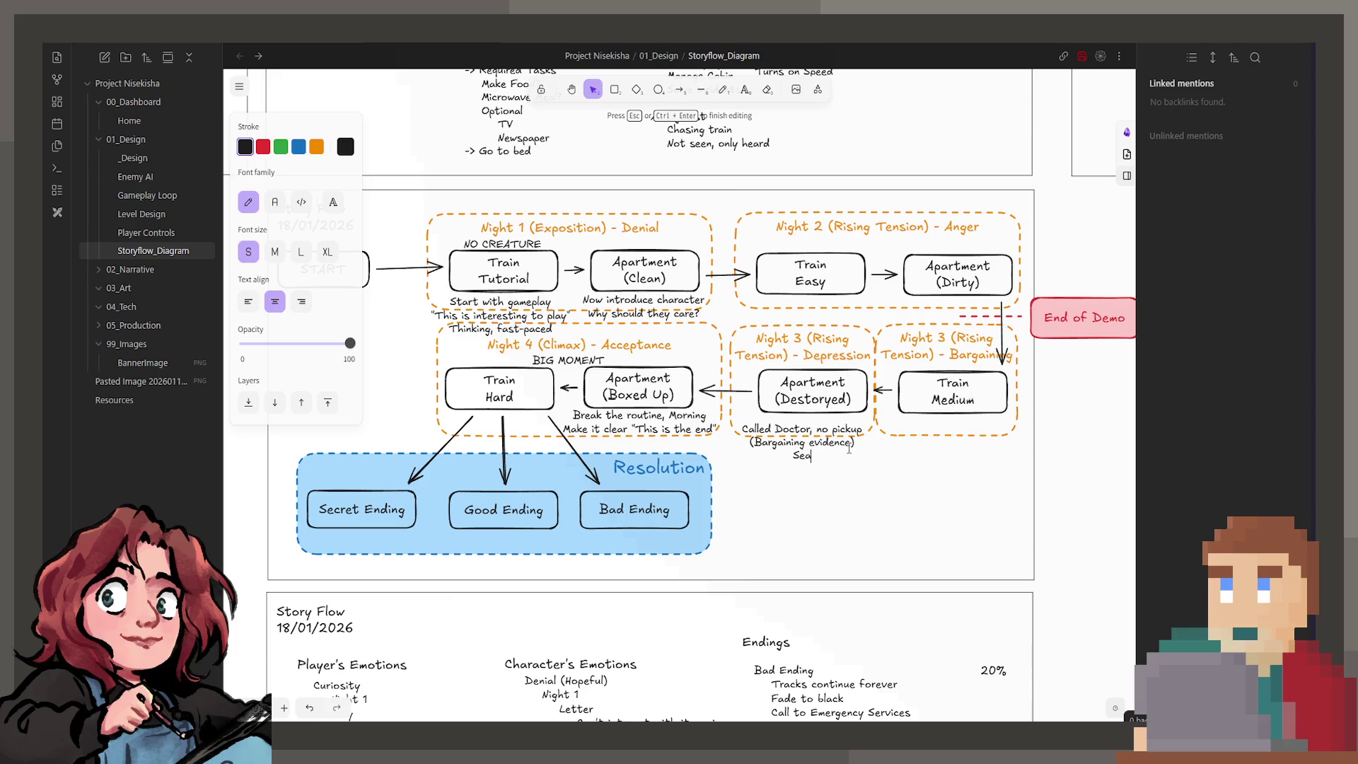
{"action": "type", "text": "rches for"}
{"action": "type", "text": " research"}
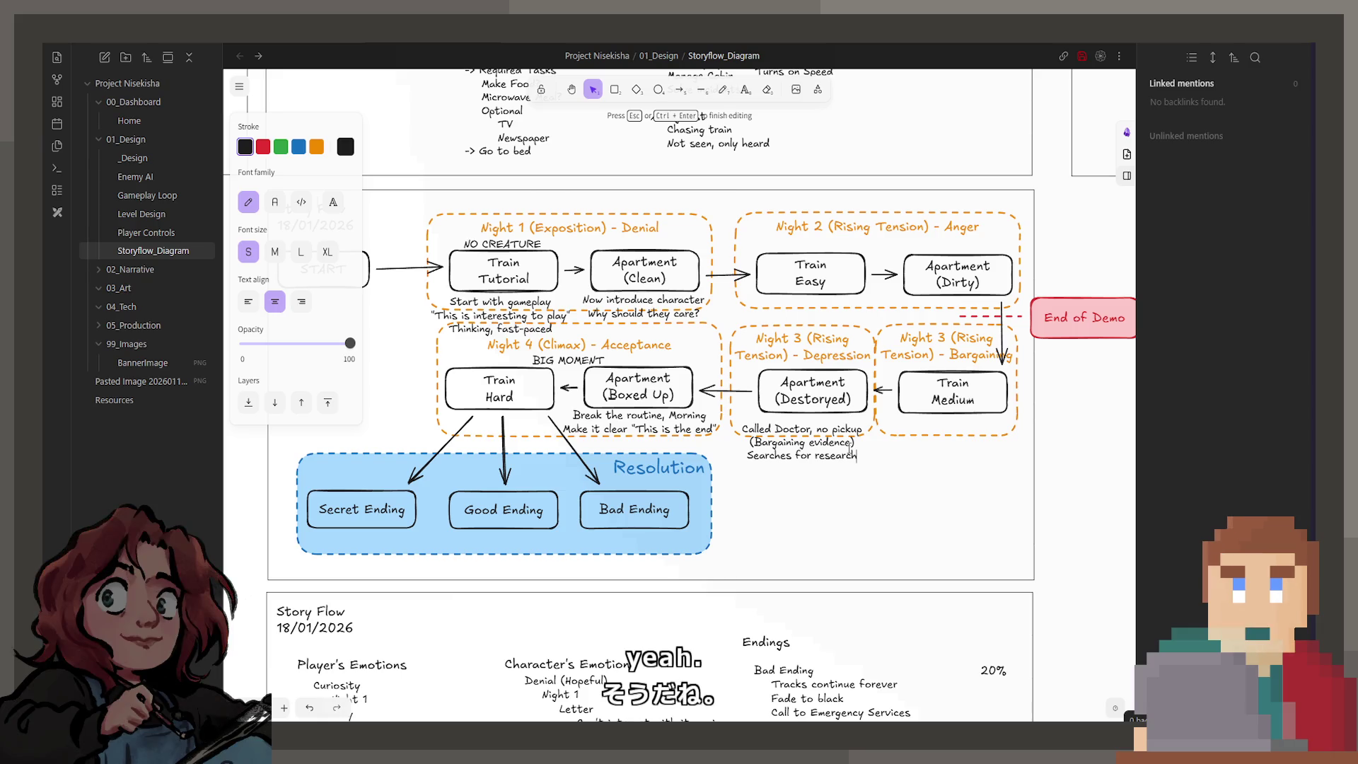
{"action": "left_click", "coordinate": [803, 398]}
{"action": "left_click_drag", "start_coordinate": [803, 397], "coordinate": [801, 401]}
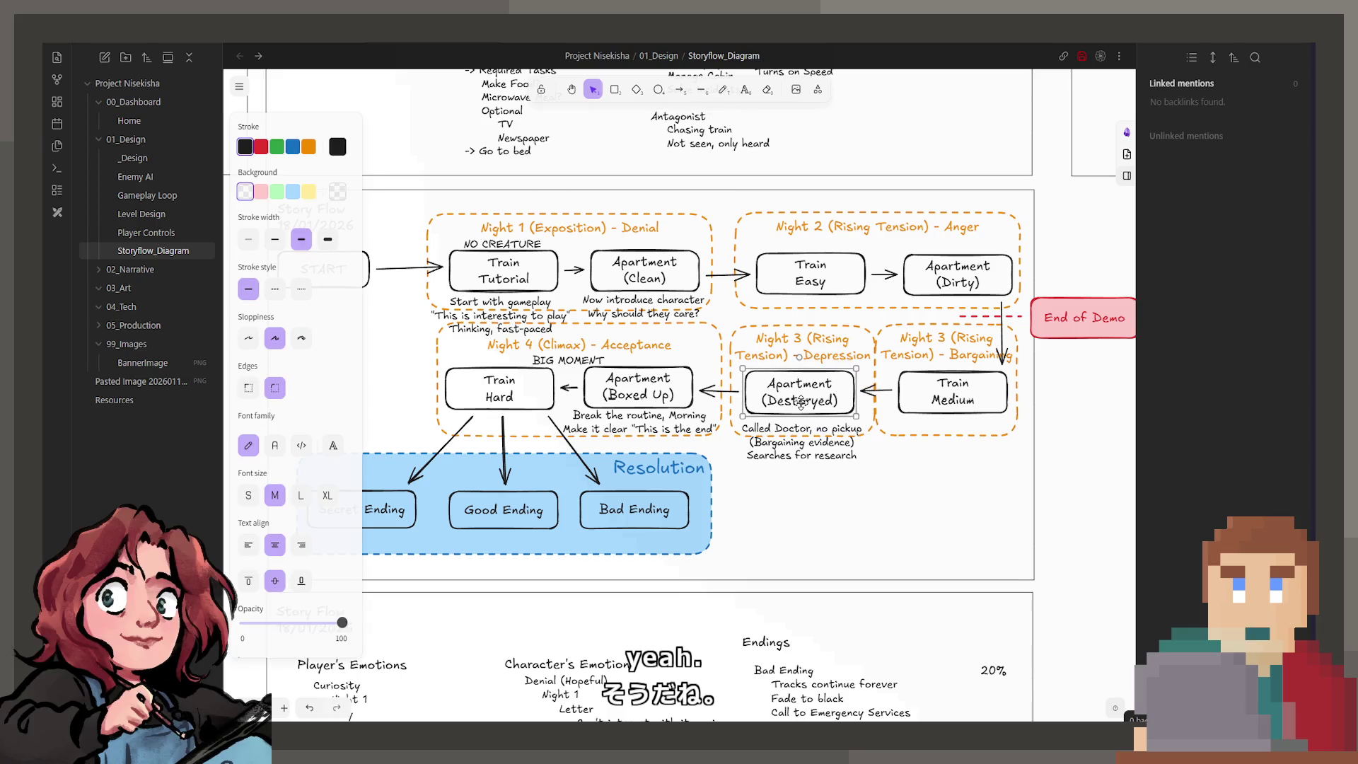
{"action": "left_click", "coordinate": [852, 534]}
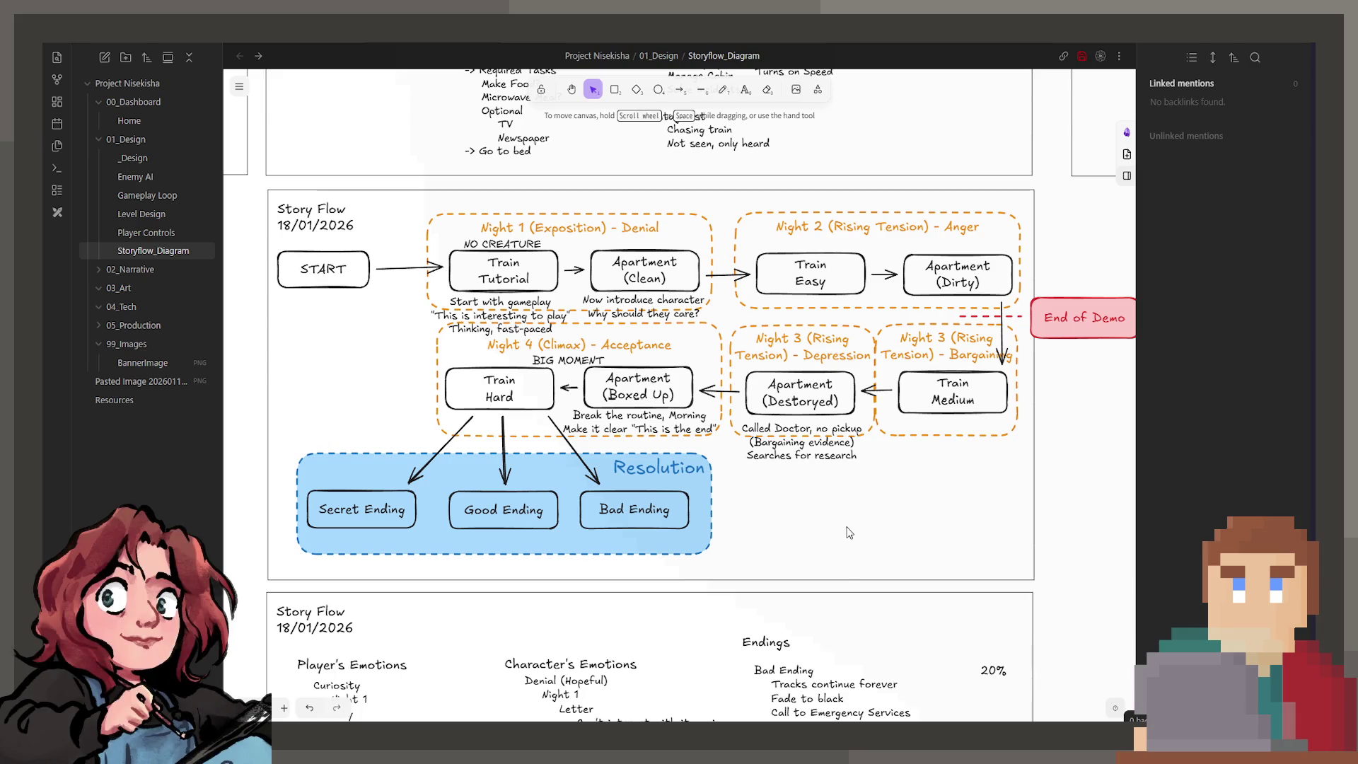
Move 'Searches for research' so it sits between 'Called Doctor, no pickup' and '(Bargaining evidence)'.
{"action": "left_click", "coordinate": [809, 455]}
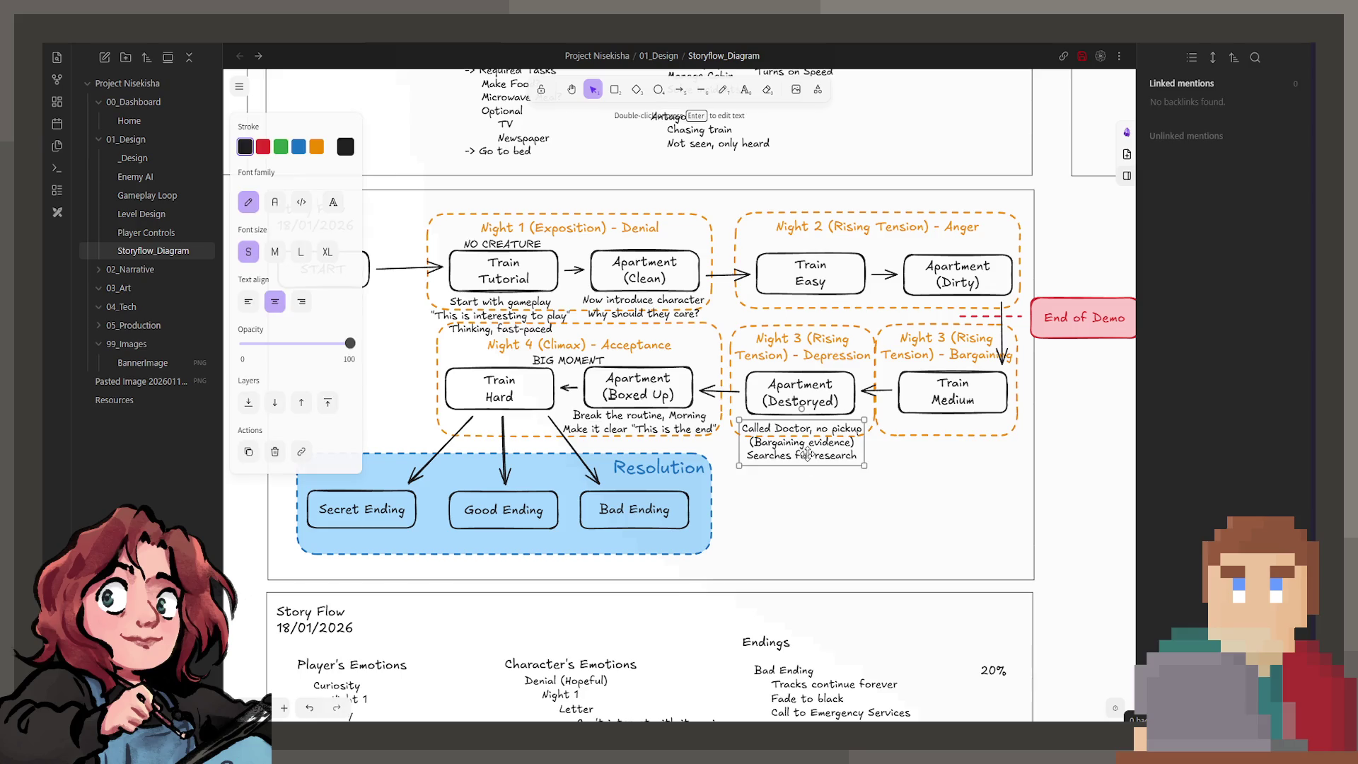
{"action": "left_click", "coordinate": [860, 502]}
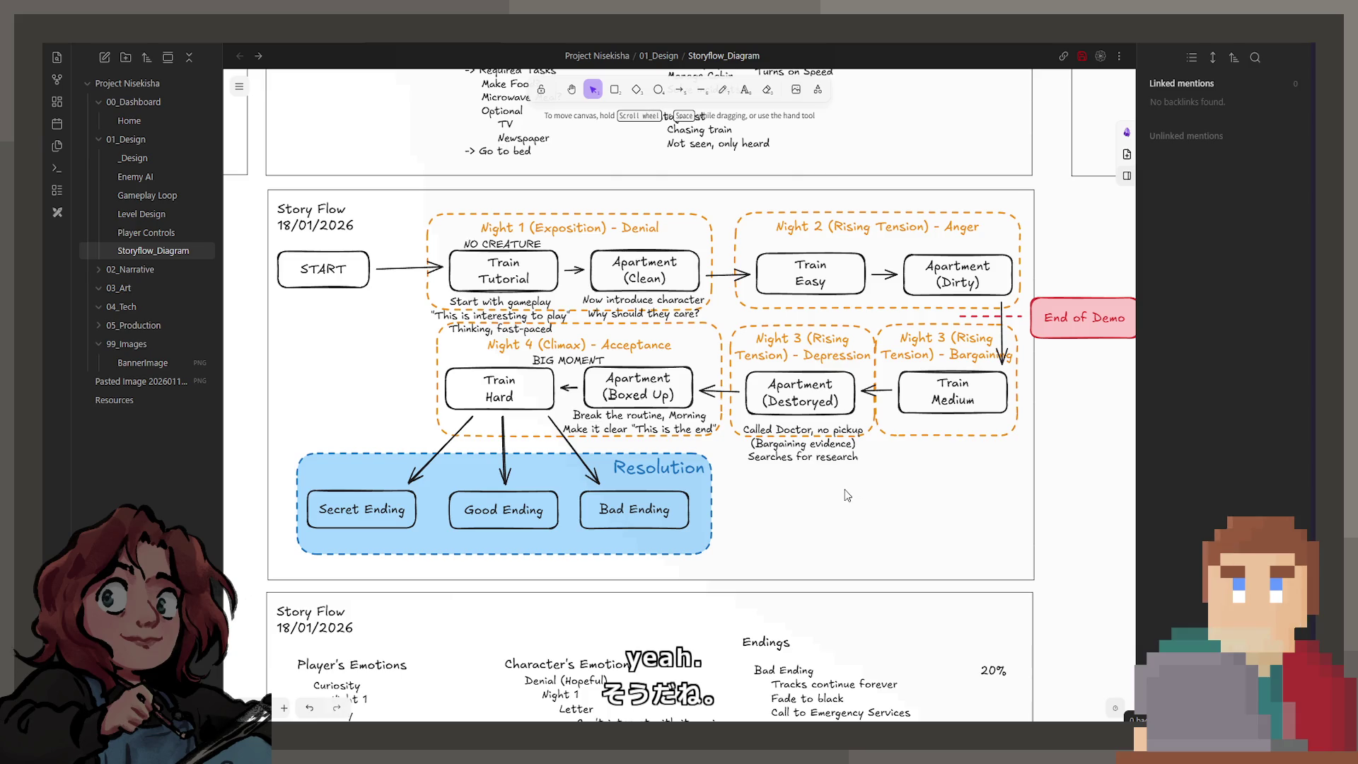
{"action": "double_click", "coordinate": [862, 456]}
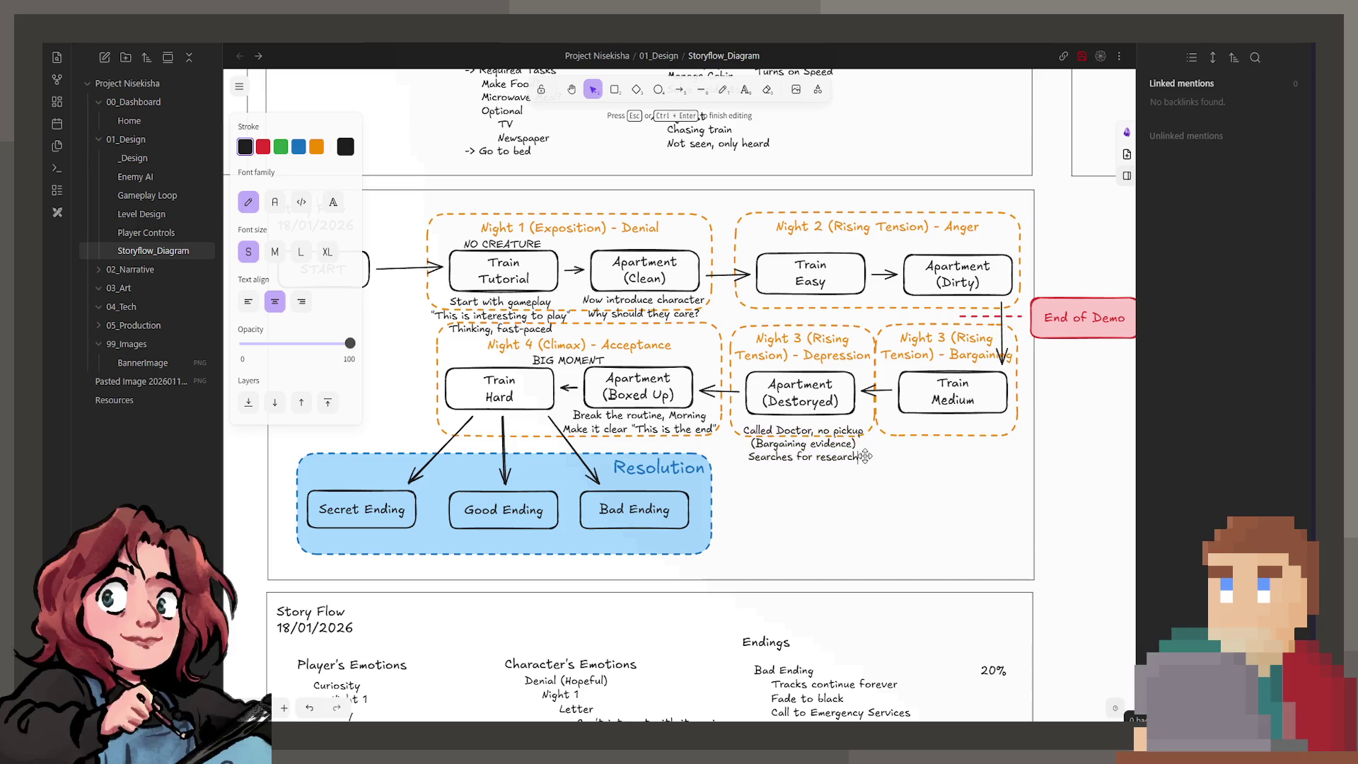
{"action": "key", "text": "shift+Left"}
{"action": "key", "text": "shift+Left"}
{"action": "key", "text": "shift+Left"}
{"action": "key", "text": "shift+Left"}
{"action": "key", "text": "shift+Left"}
{"action": "key", "text": "shift+Left"}
{"action": "key", "text": "shift+Left"}
{"action": "key", "text": "shift+Left"}
{"action": "key", "text": "shift+Left"}
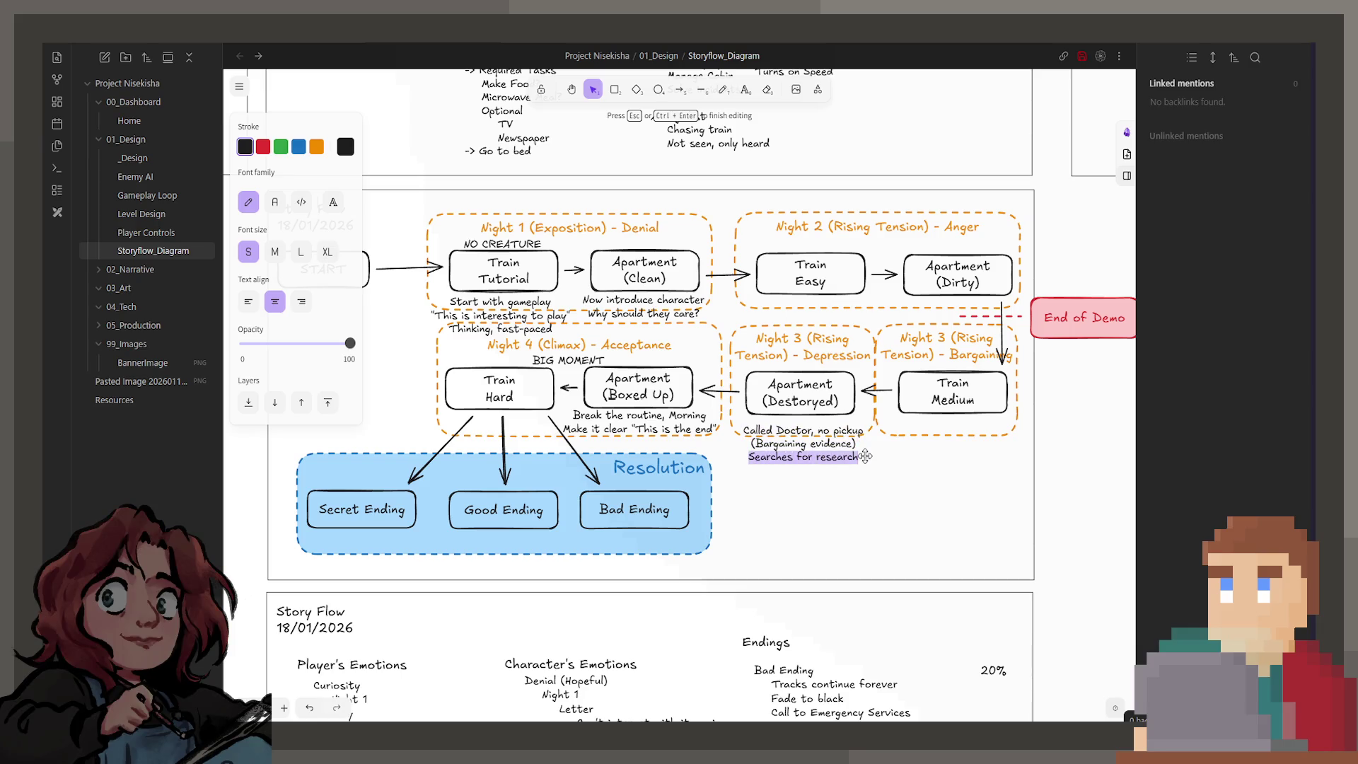
{"action": "key", "text": "BackSpace"}
{"action": "key", "text": "ctrl+z"}
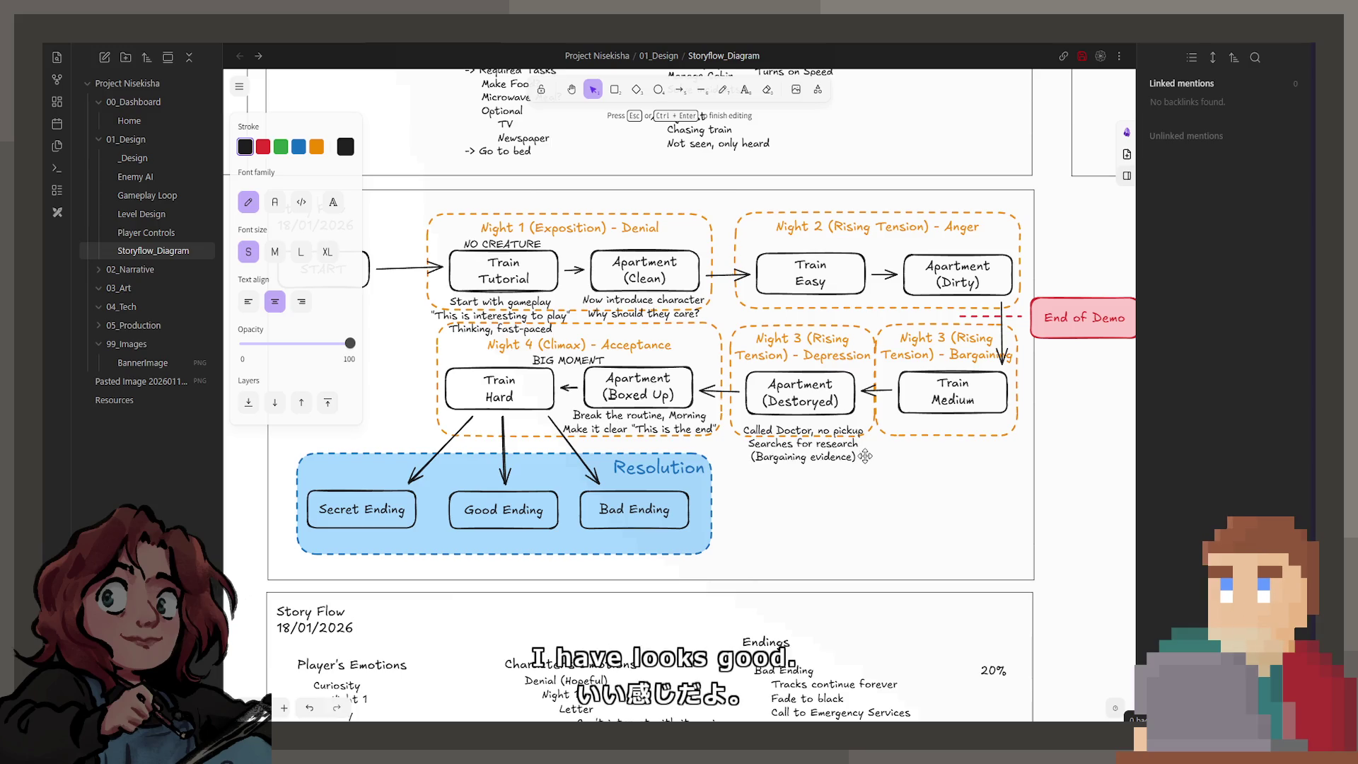
{"action": "left_click", "coordinate": [847, 499]}
{"action": "left_click", "coordinate": [816, 462]}
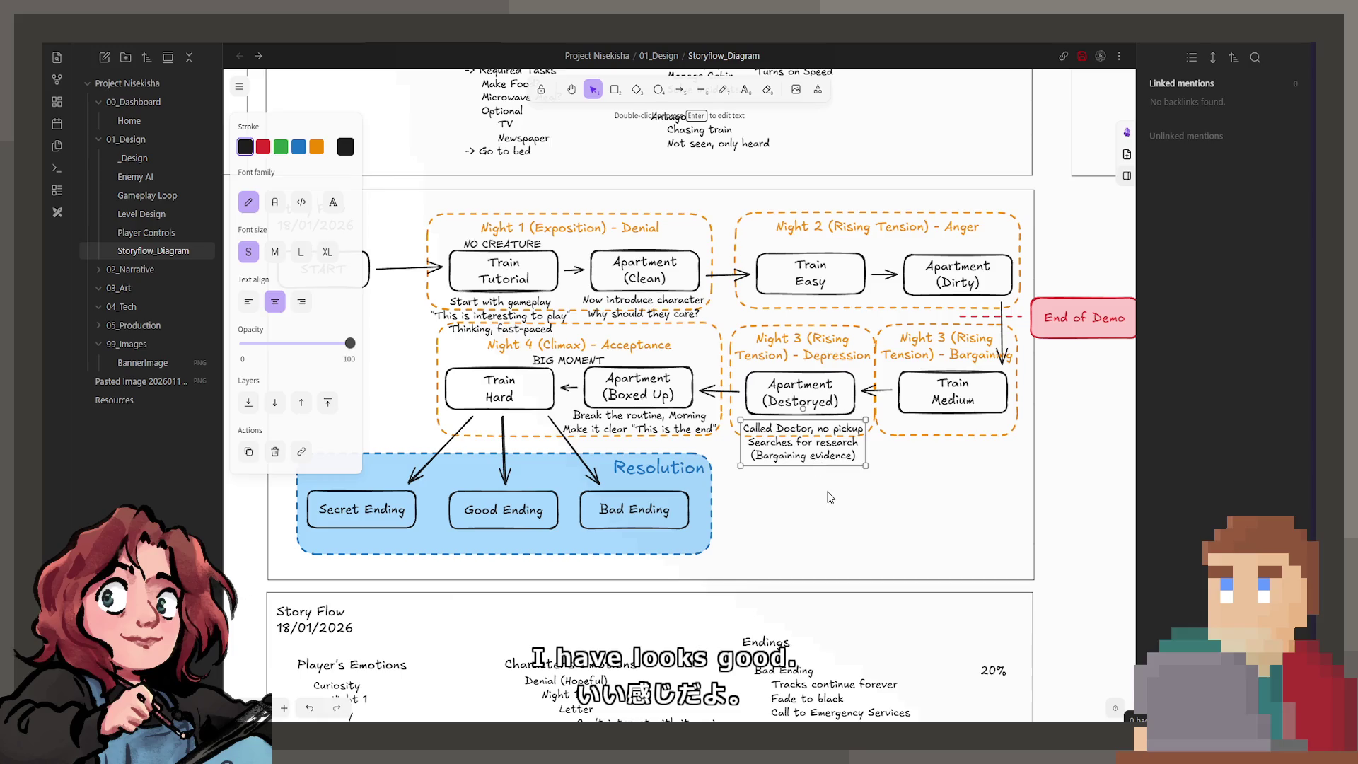
{"action": "left_click", "coordinate": [827, 493]}
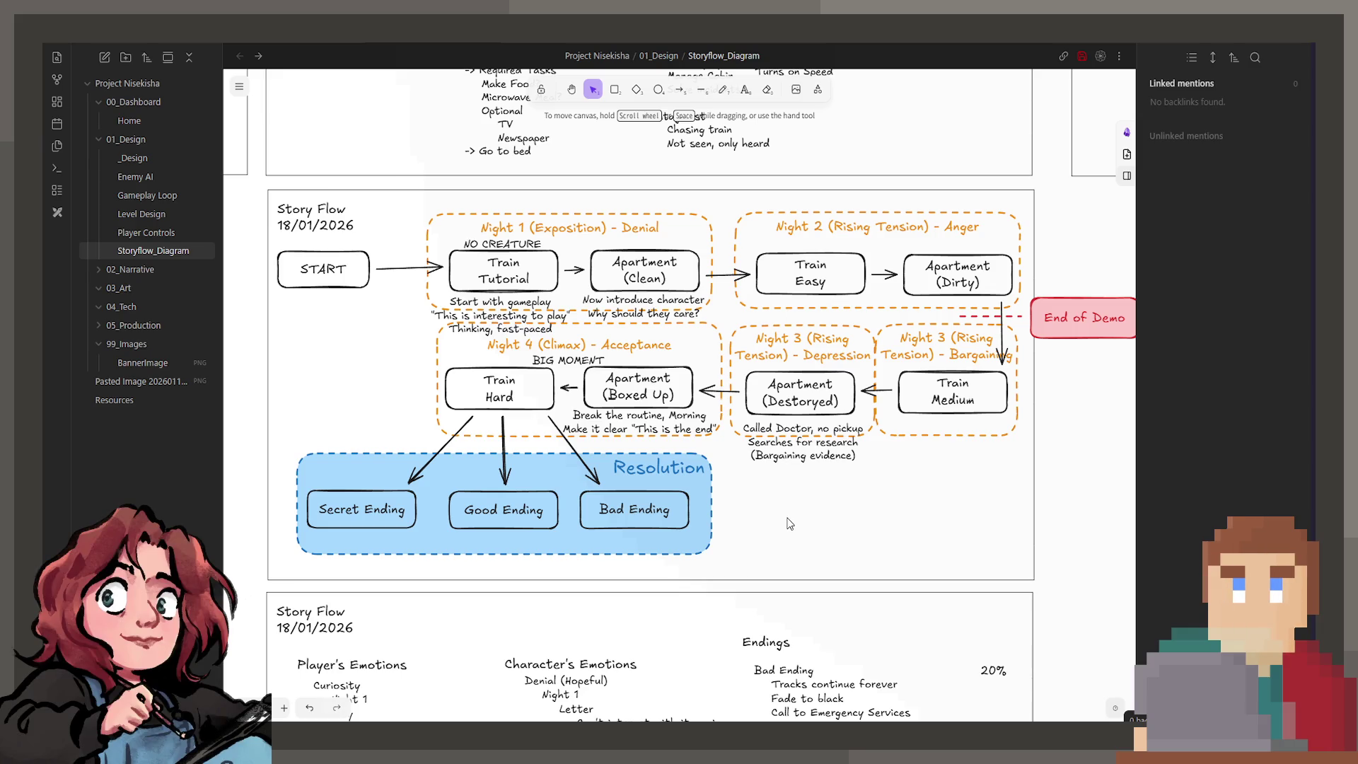
{"action": "scroll", "coordinate": [784, 521], "scroll_direction": "down", "scroll_amount": 3}
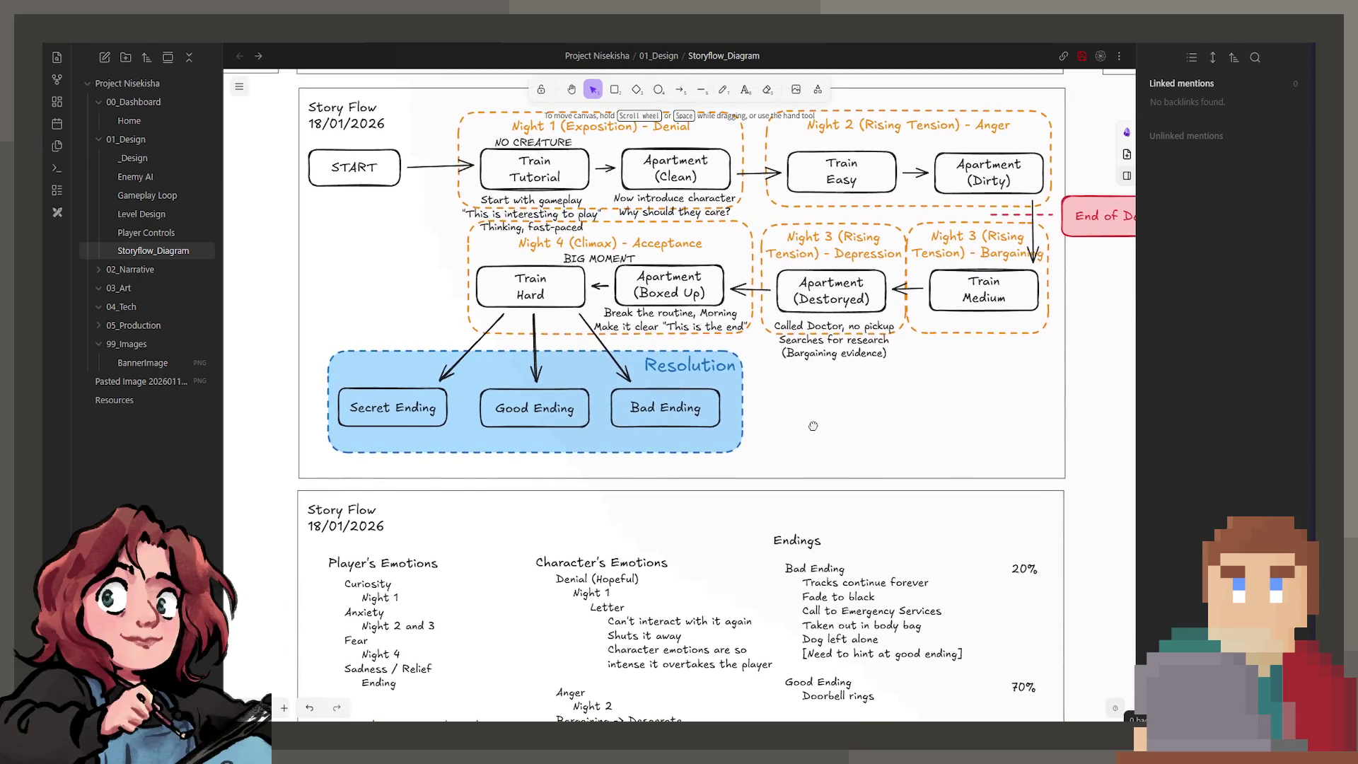
{"action": "scroll", "coordinate": [783, 510], "scroll_direction": "down", "scroll_amount": 2}
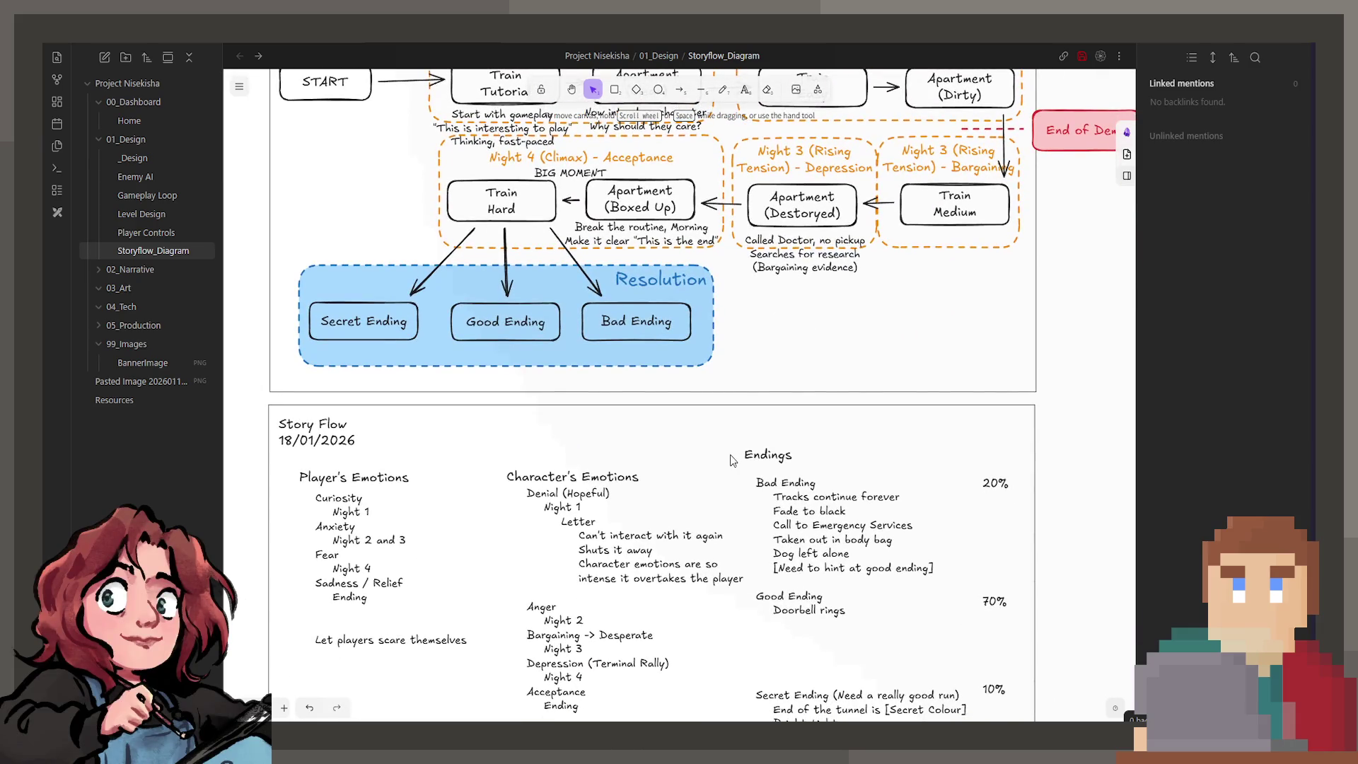
{"action": "scroll", "coordinate": [728, 462], "scroll_direction": "down", "scroll_amount": 1}
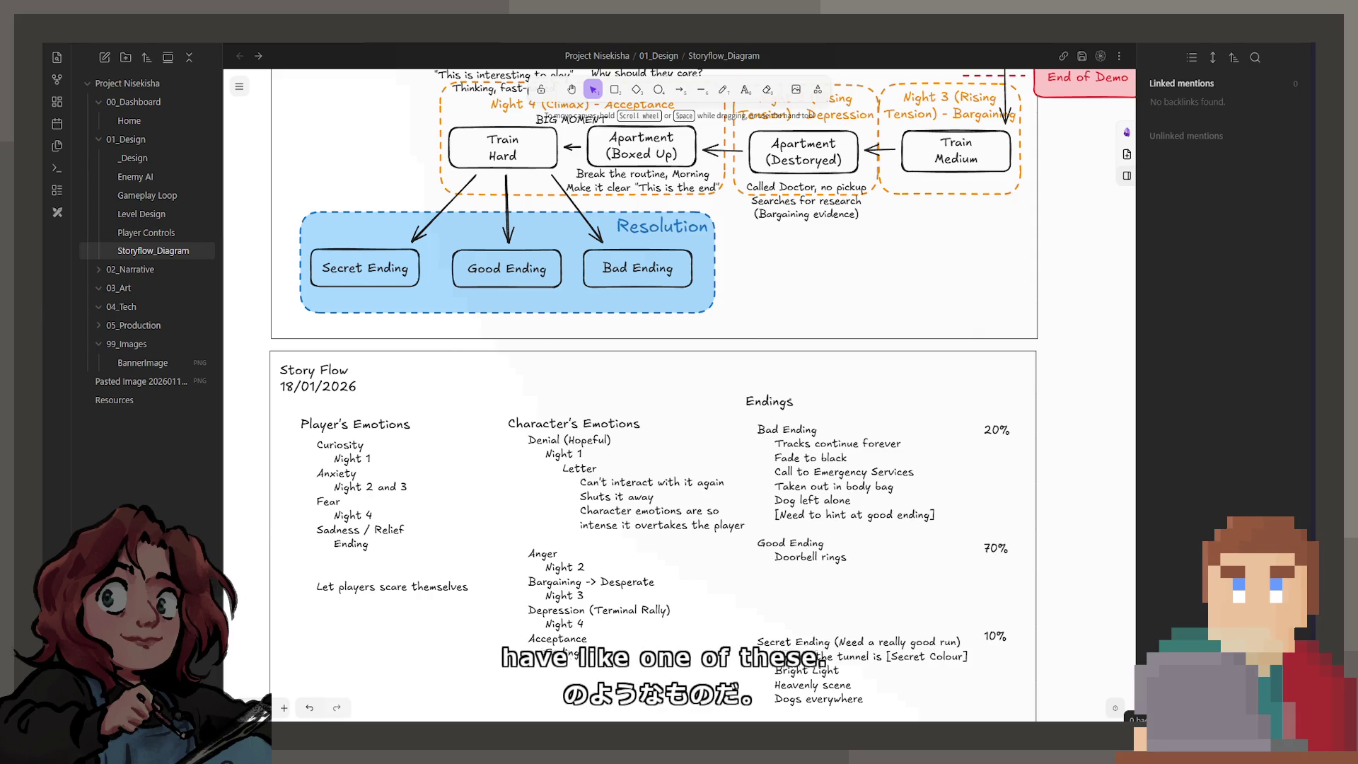
Switch from the Storyflow canvas to the kendama image search results in the browser.
{"action": "key", "text": "alt+Tab"}
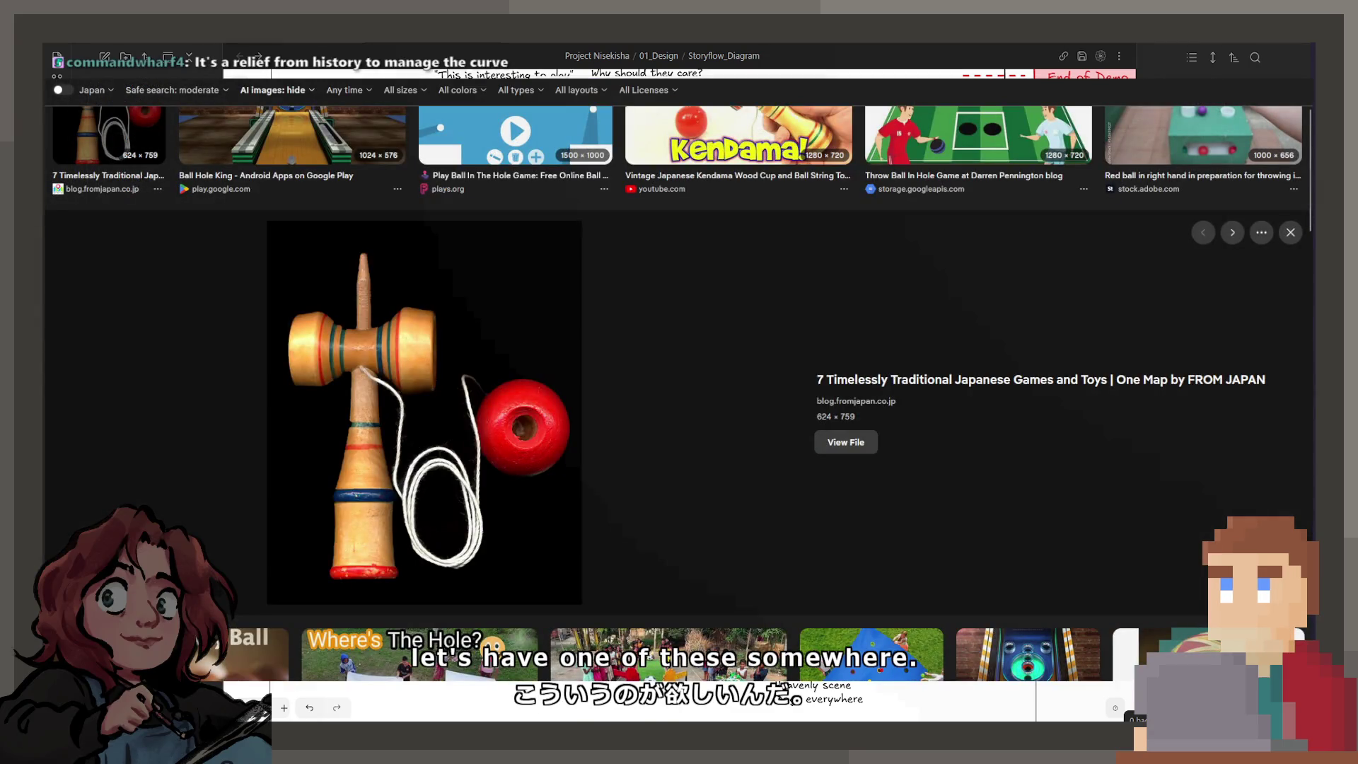
{"action": "scroll", "coordinate": [677, 392], "scroll_direction": "down", "scroll_amount": 1}
{"action": "scroll", "coordinate": [677, 393], "scroll_direction": "up", "scroll_amount": 1}
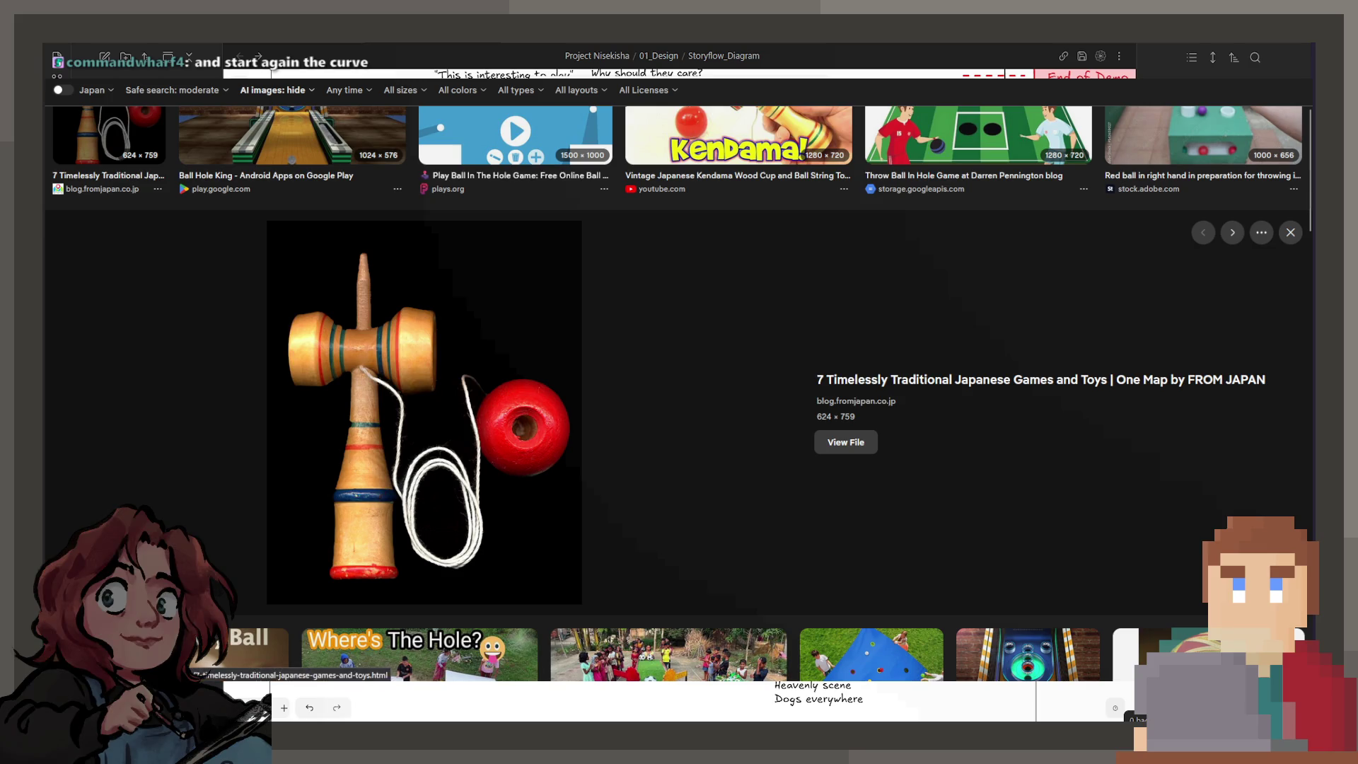
{"action": "scroll", "coordinate": [679, 424], "scroll_direction": "up", "scroll_amount": 2}
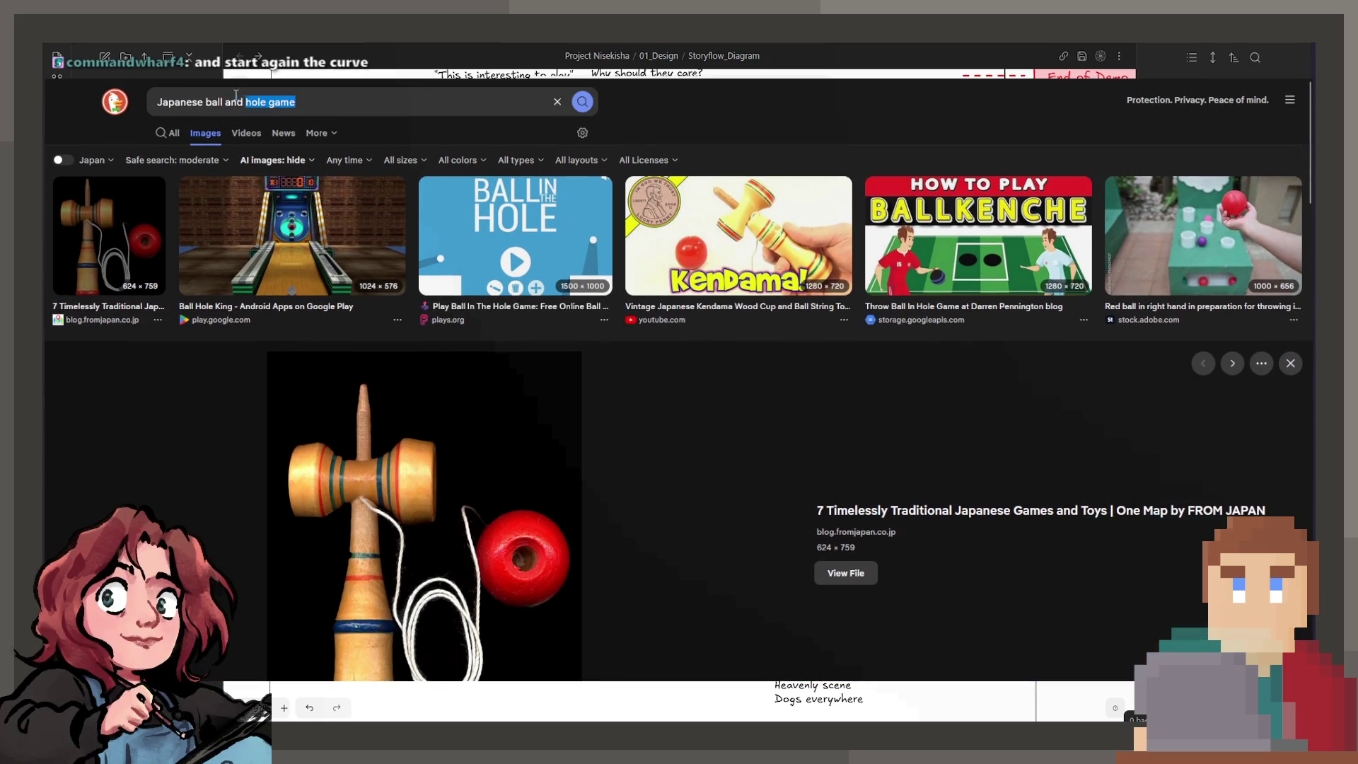
{"action": "left_click_drag", "start_coordinate": [247, 100], "coordinate": [296, 100]}
Search DuckDuckGo Images for 'Kendama' and preview the first kendama result.
{"action": "key", "text": "ctrl+shift+Left"}
{"action": "key", "text": "ctrl+shift+Left"}
{"action": "key", "text": "ctrl+shift+Left"}
{"action": "type", "text": "Kendama"}
{"action": "key", "text": "Return"}
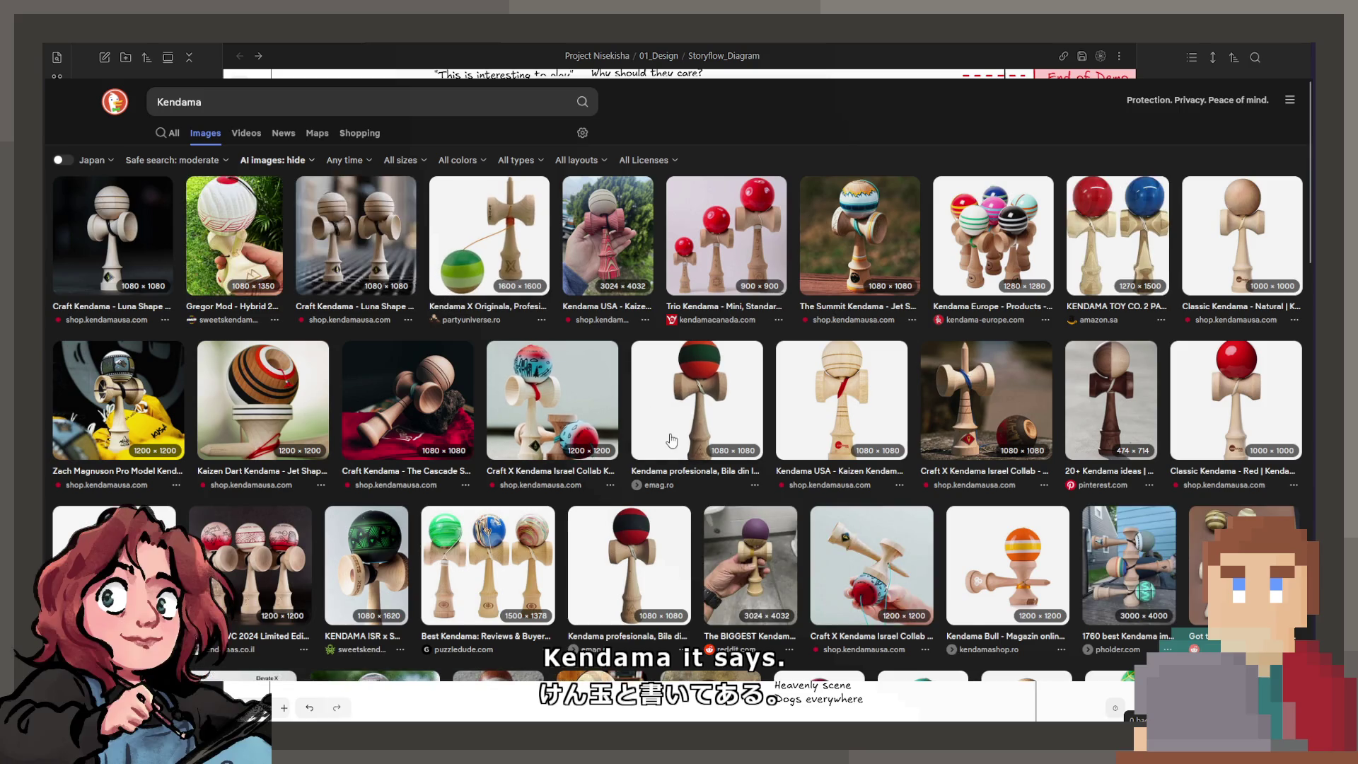
{"action": "scroll", "coordinate": [671, 441], "scroll_direction": "down", "scroll_amount": 1}
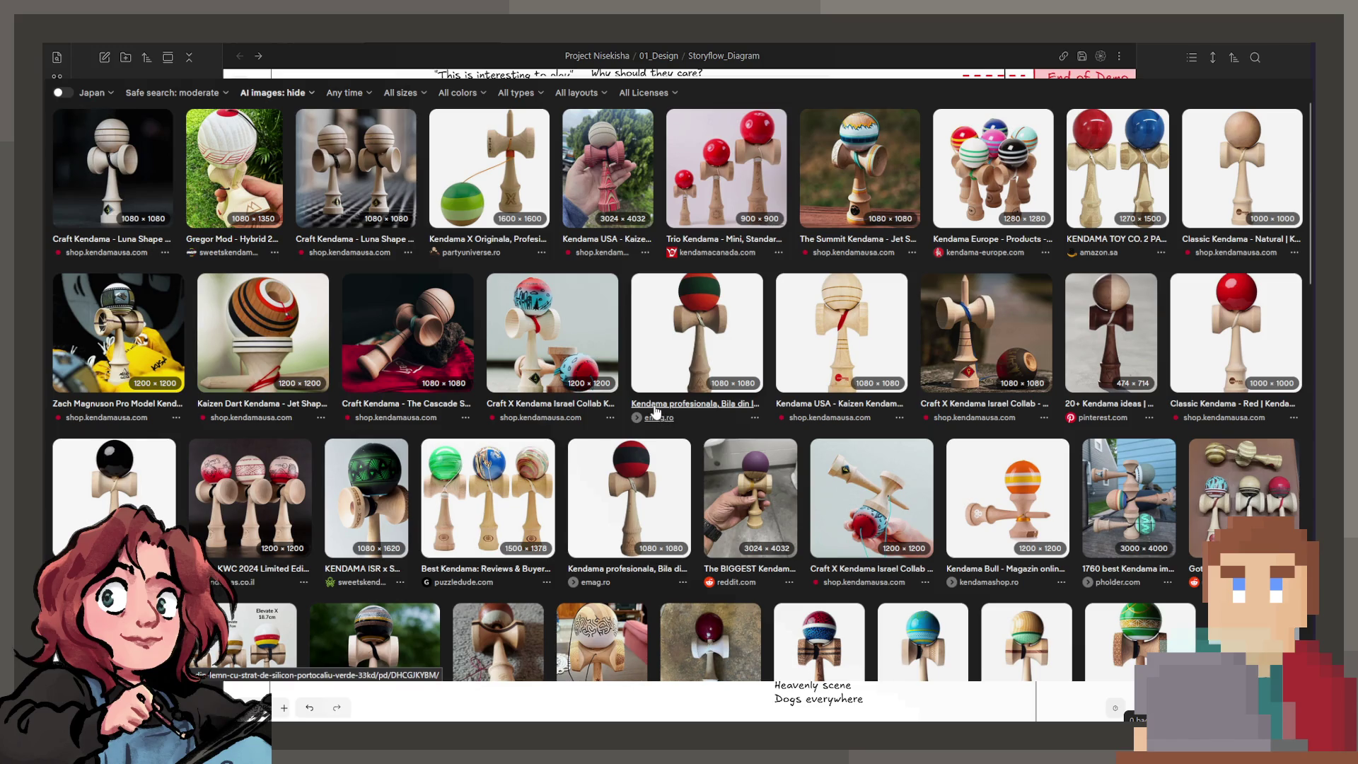
{"action": "scroll", "coordinate": [656, 415], "scroll_direction": "down", "scroll_amount": 4}
{"action": "scroll", "coordinate": [647, 406], "scroll_direction": "down", "scroll_amount": 2}
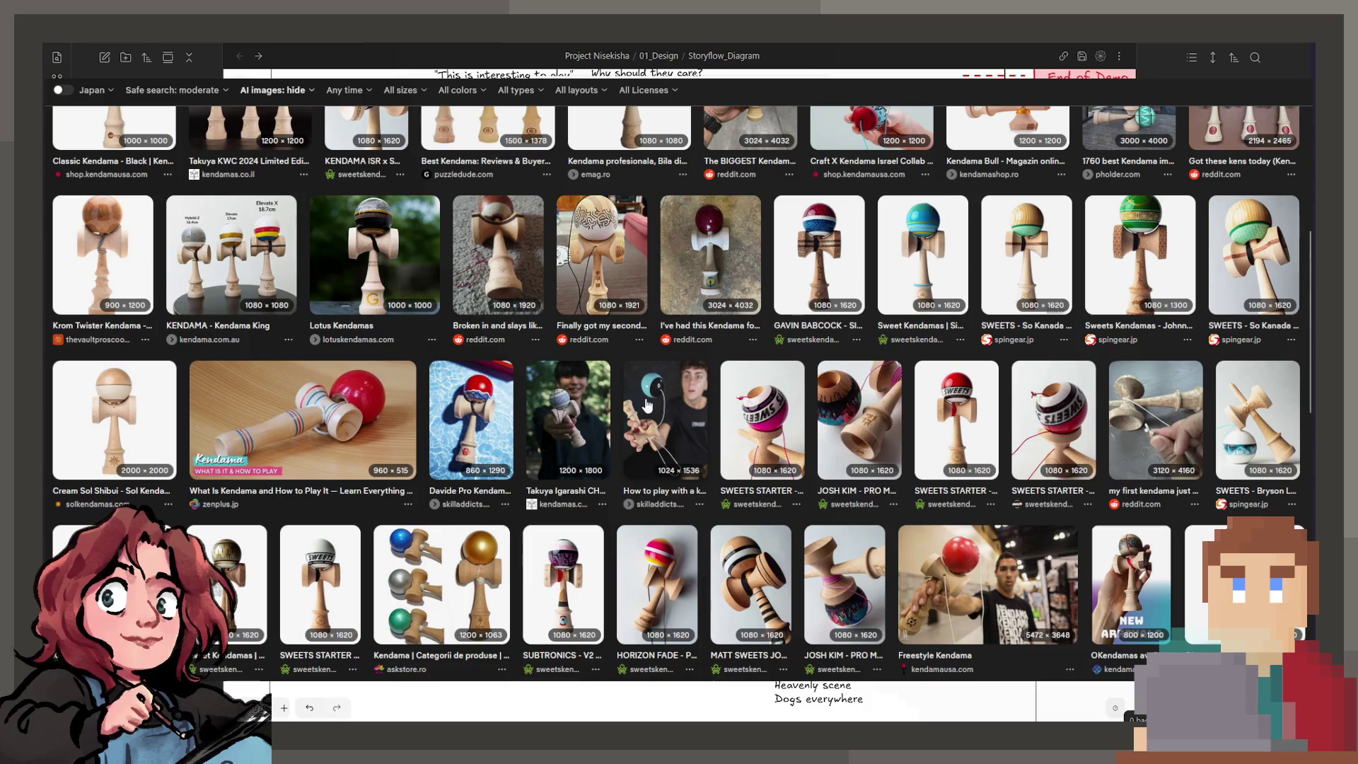
{"action": "scroll", "coordinate": [647, 407], "scroll_direction": "down", "scroll_amount": 1}
{"action": "scroll", "coordinate": [648, 406], "scroll_direction": "down", "scroll_amount": 3}
{"action": "scroll", "coordinate": [637, 393], "scroll_direction": "up", "scroll_amount": 10}
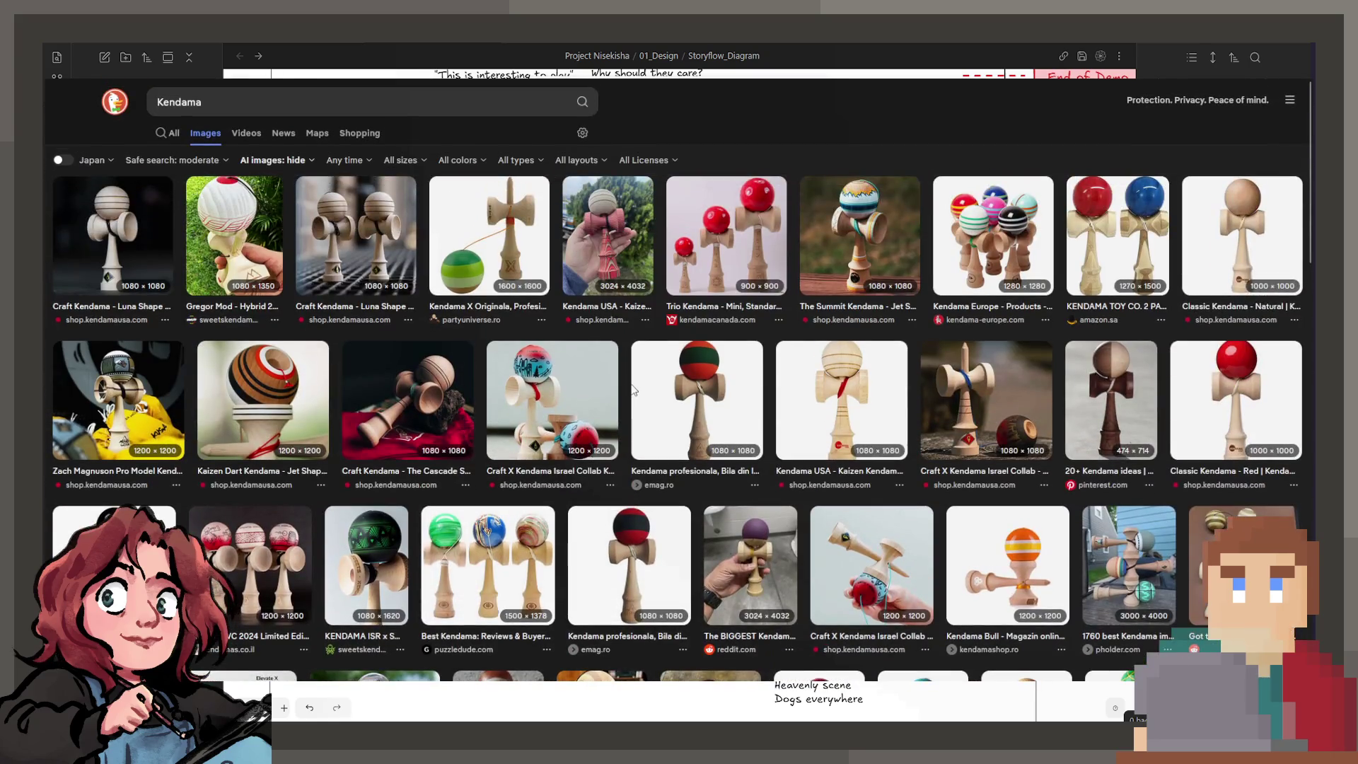
{"action": "left_click", "coordinate": [139, 266]}
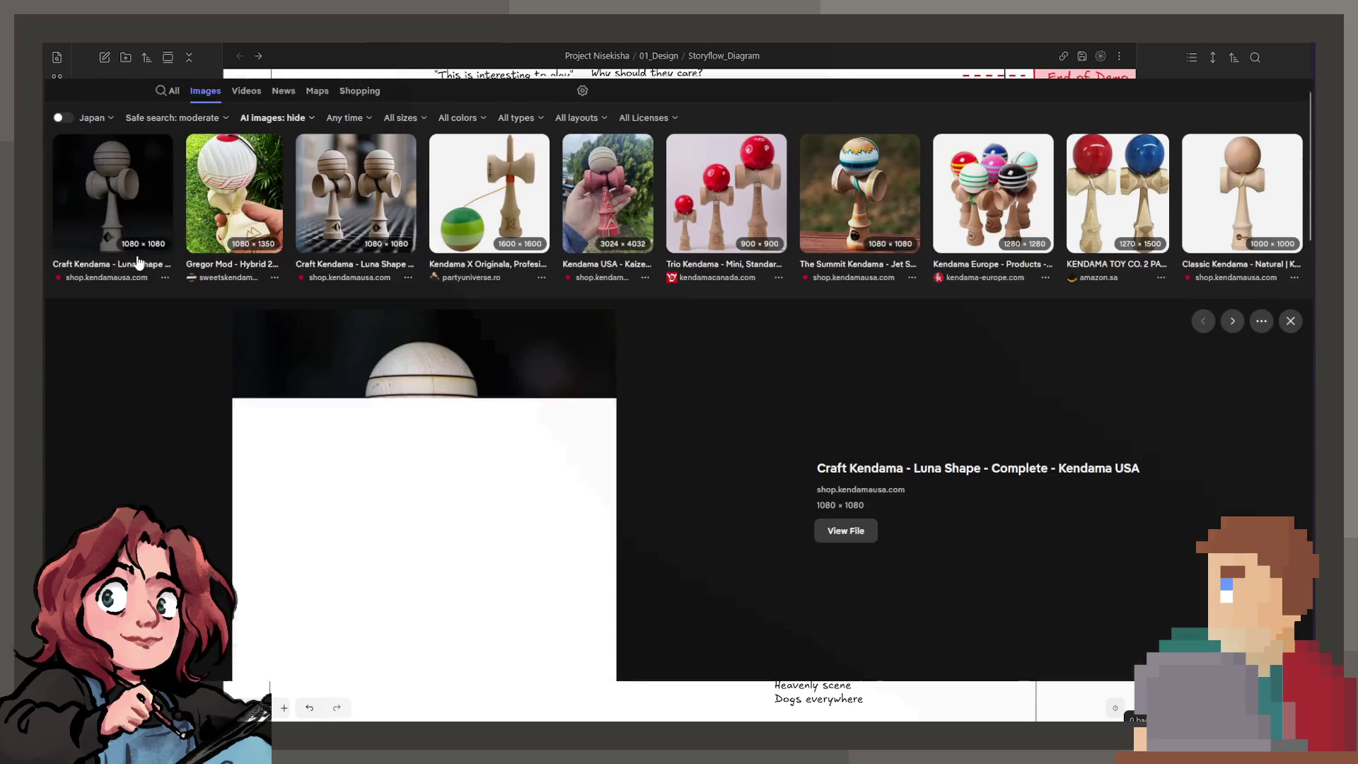
{"action": "scroll", "coordinate": [652, 406], "scroll_direction": "down", "scroll_amount": 1}
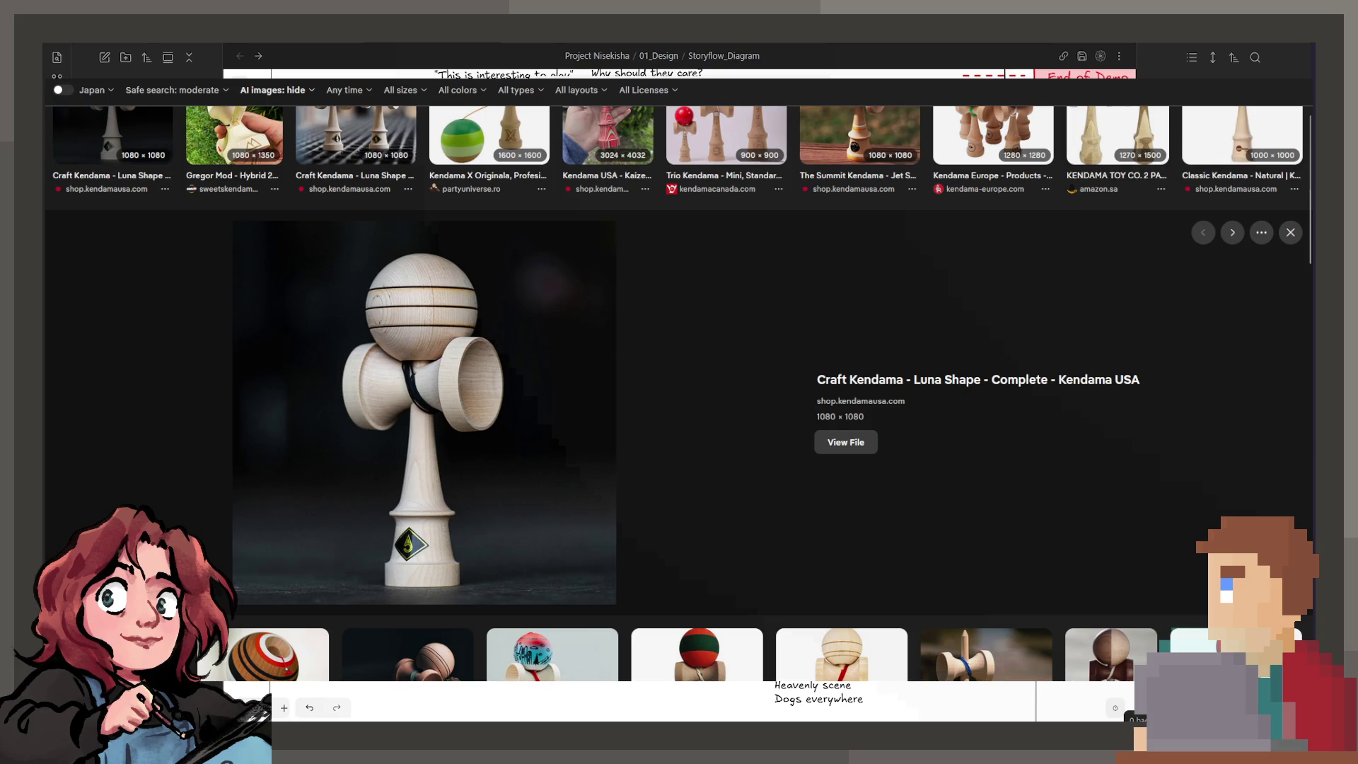
Return to the Storyflow_Diagram canvas and begin editing the Scene 2 Player Experience list.
{"action": "key", "text": "alt+Tab"}
{"action": "scroll", "coordinate": [621, 545], "scroll_direction": "down", "scroll_amount": 1}
{"action": "scroll", "coordinate": [621, 545], "scroll_direction": "down", "scroll_amount": 1}
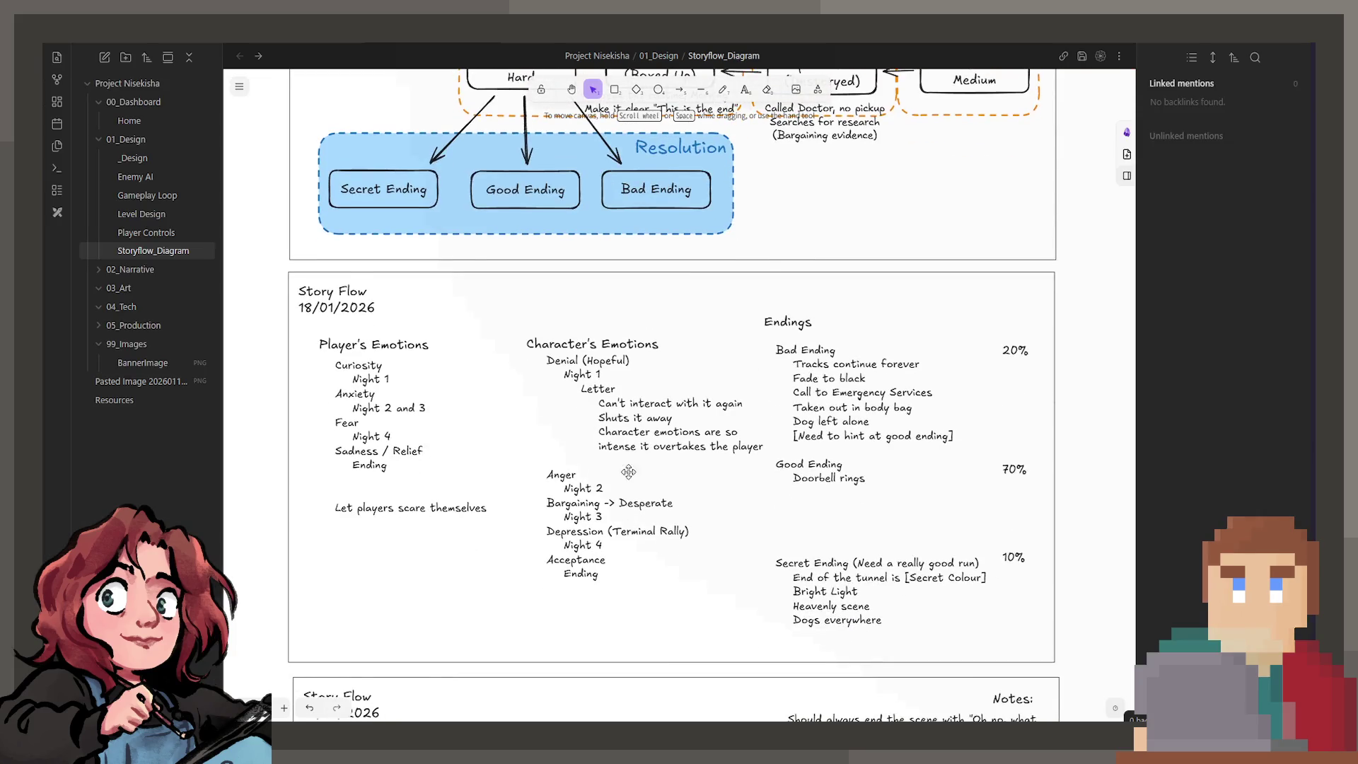
{"action": "scroll", "coordinate": [620, 545], "scroll_direction": "down", "scroll_amount": 3}
{"action": "scroll", "coordinate": [499, 364], "scroll_direction": "down", "scroll_amount": 3}
{"action": "scroll", "coordinate": [555, 424], "scroll_direction": "down", "scroll_amount": 2}
{"action": "scroll", "coordinate": [612, 393], "scroll_direction": "down", "scroll_amount": 2}
{"action": "scroll", "coordinate": [564, 528], "scroll_direction": "down", "scroll_amount": 4}
{"action": "double_click", "coordinate": [639, 546]}
{"action": "left_click", "coordinate": [638, 546]}
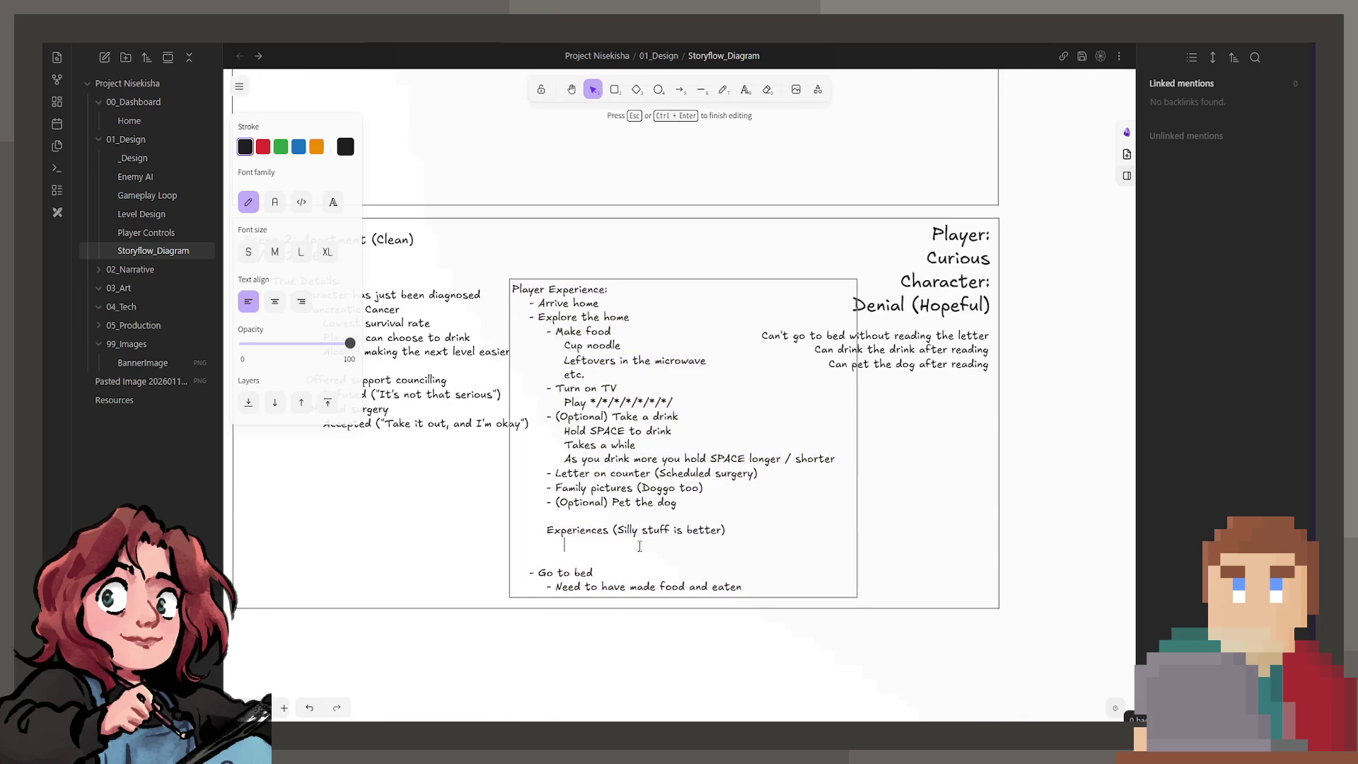
{"action": "type", "text": "Distractions"}
Add an indented experience item under Distractions in the Scene 2 Player Experience list.
{"action": "key", "text": "Return"}
{"action": "key", "text": "Tab"}
{"action": "key", "text": "Tab"}
{"action": "key", "text": "Tab"}
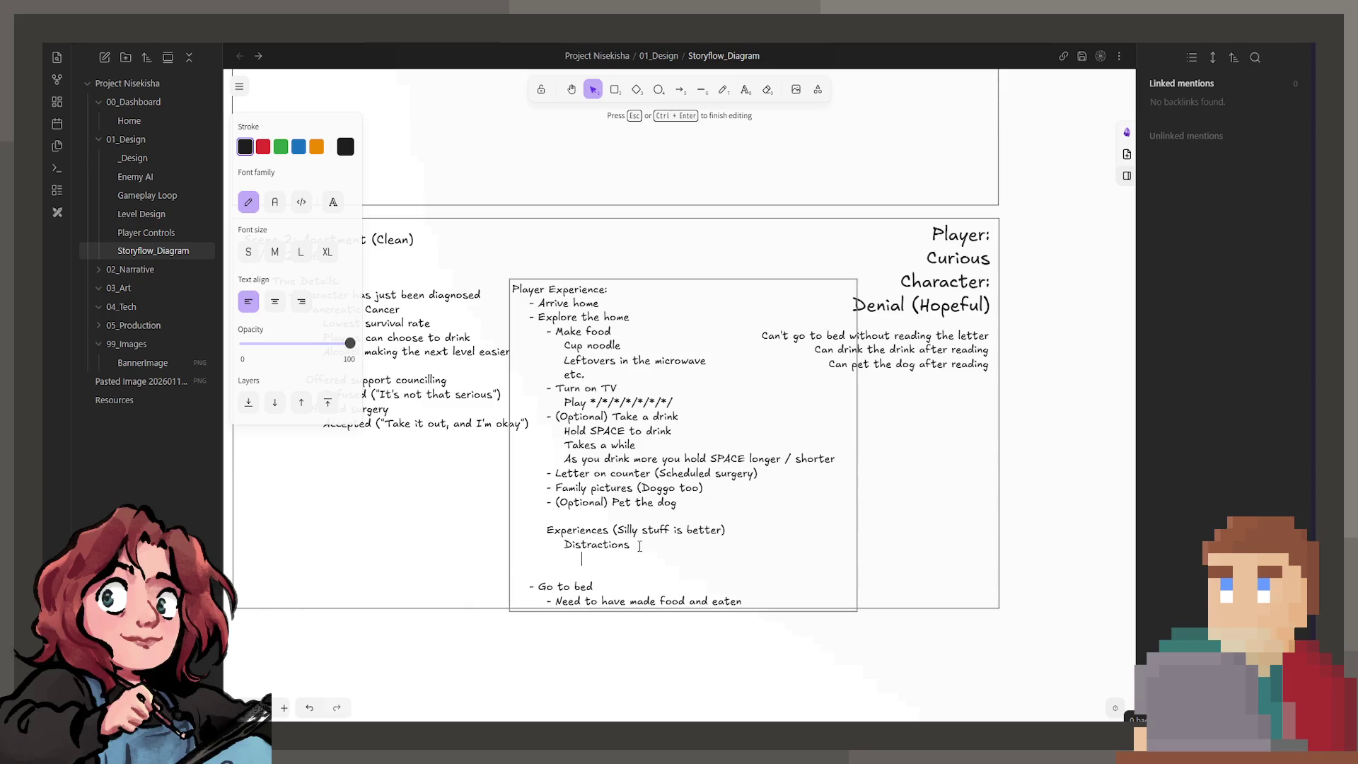
{"action": "type", "text": "Minigames"}
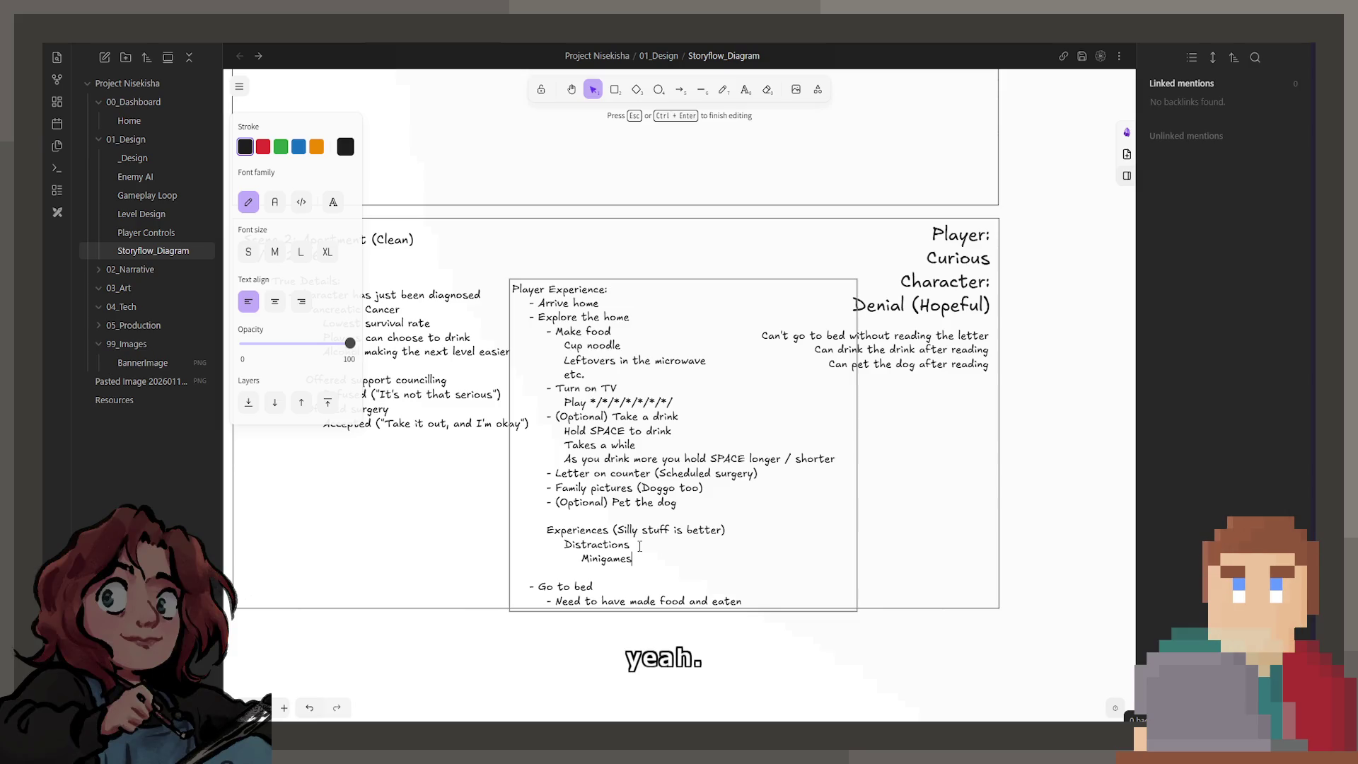
{"action": "key", "text": "Escape"}
{"action": "left_click", "coordinate": [735, 230]}
{"action": "left_click", "coordinate": [922, 488]}
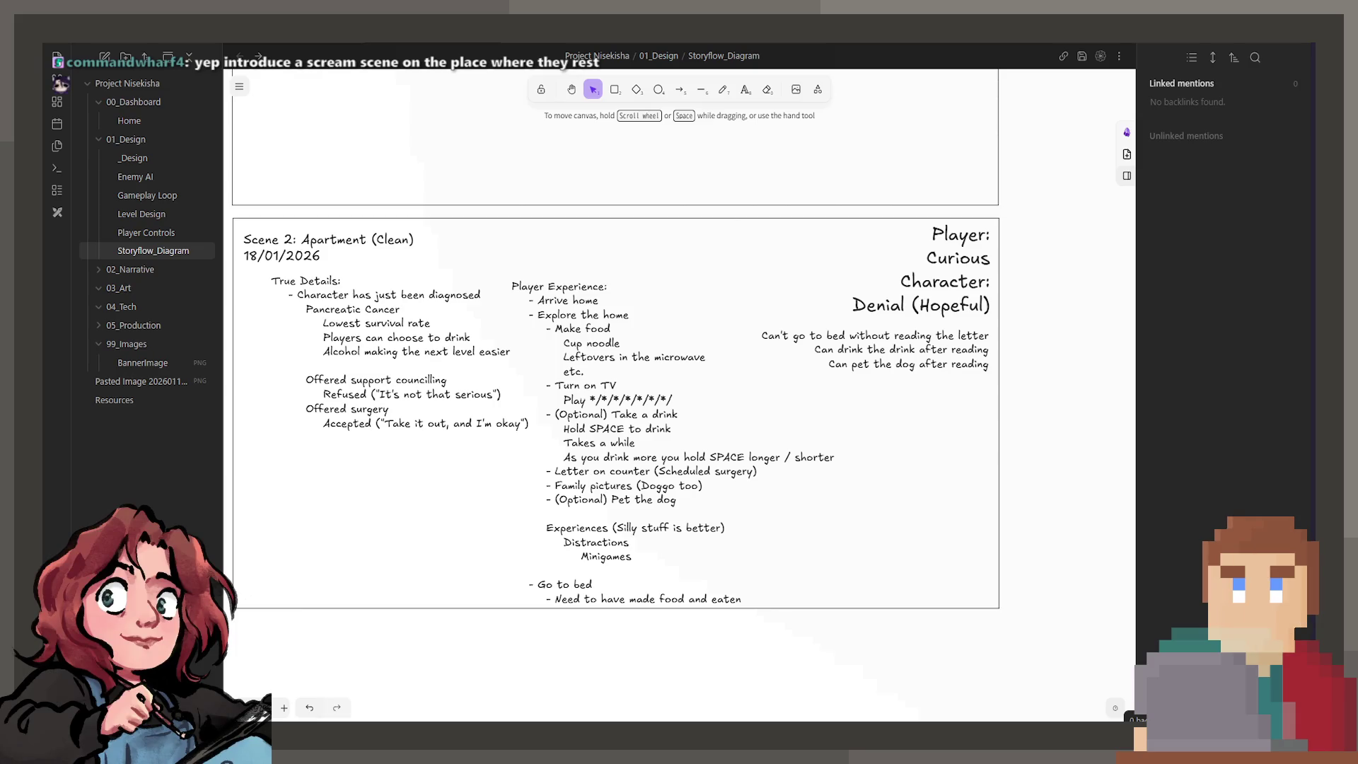
{"action": "left_click_drag", "start_coordinate": [713, 326], "coordinate": [739, 334]}
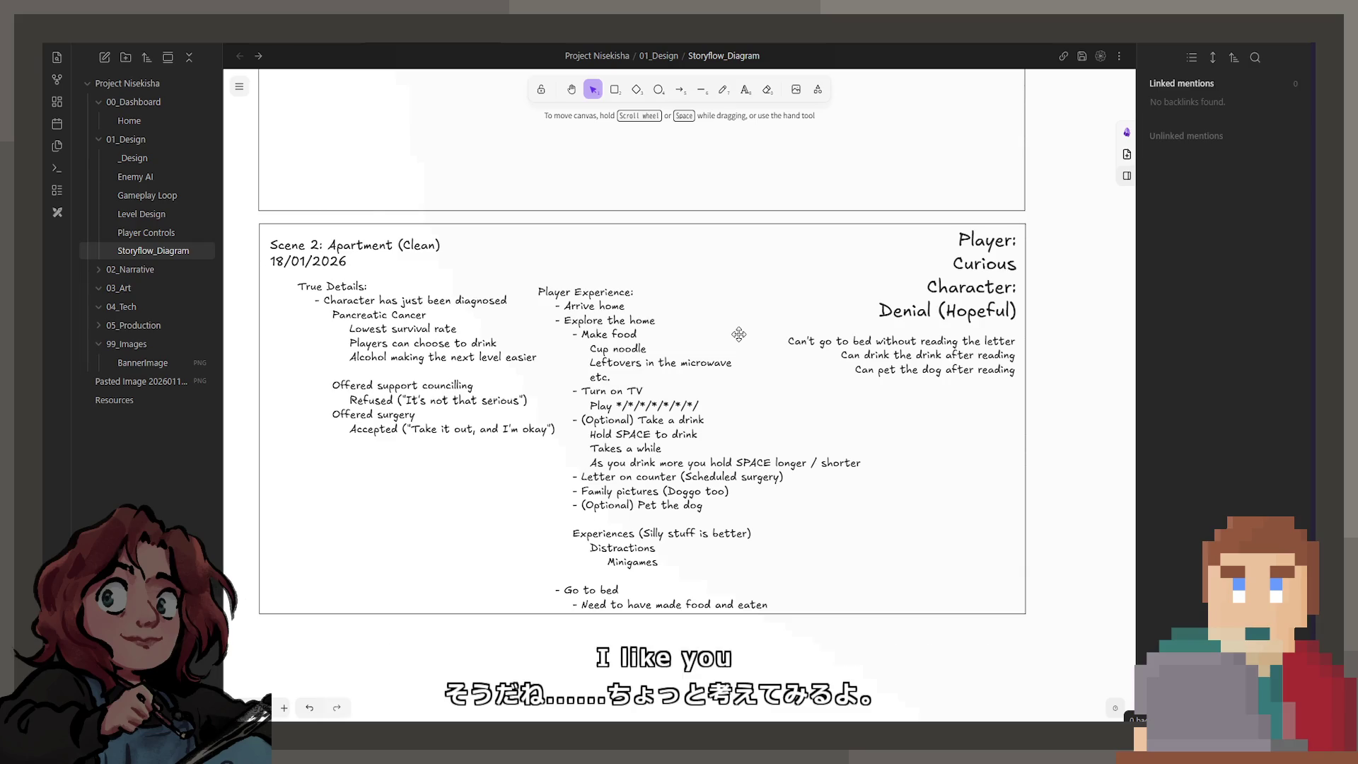
{"action": "scroll", "coordinate": [686, 379], "scroll_direction": "up", "scroll_amount": 3}
{"action": "scroll", "coordinate": [686, 379], "scroll_direction": "up", "scroll_amount": 4}
{"action": "scroll", "coordinate": [687, 379], "scroll_direction": "up", "scroll_amount": 2}
{"action": "scroll", "coordinate": [687, 379], "scroll_direction": "up", "scroll_amount": 2}
{"action": "scroll", "coordinate": [691, 675], "scroll_direction": "up", "scroll_amount": 2}
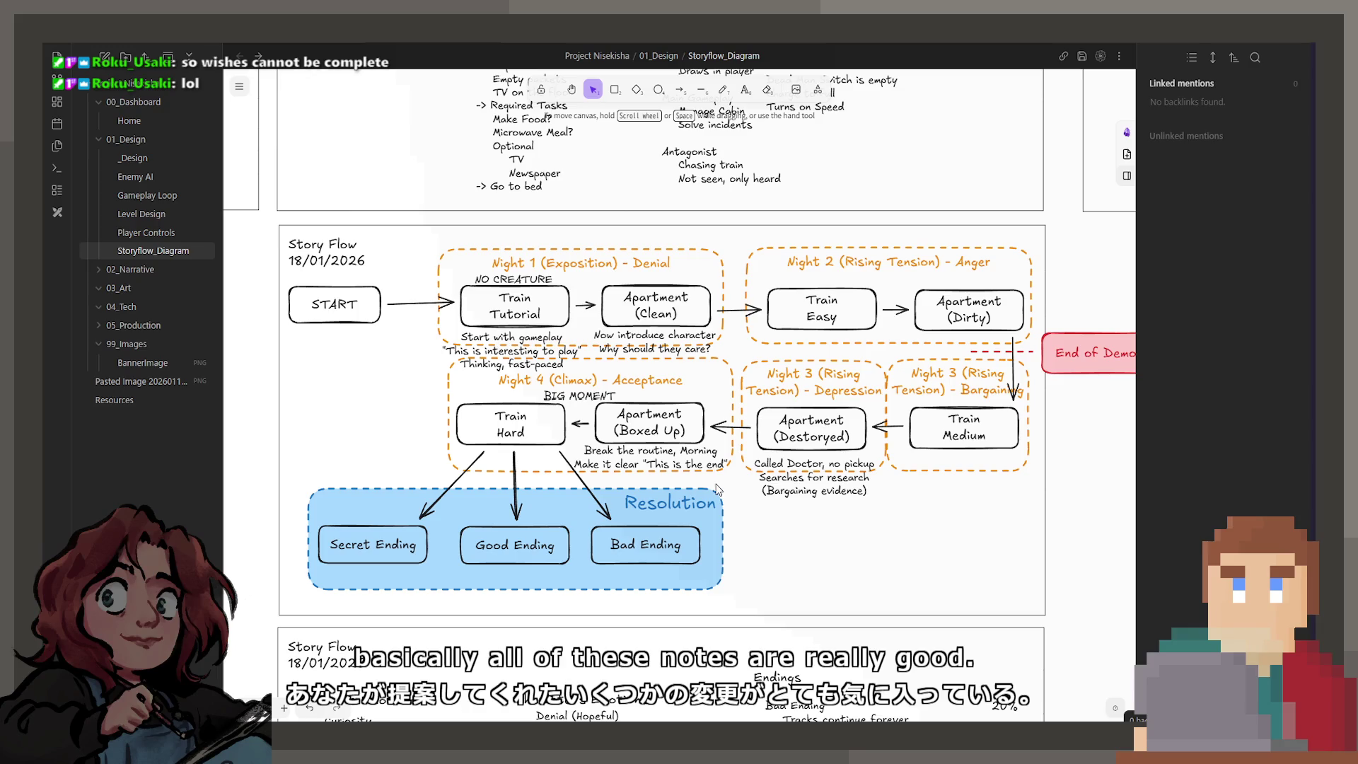
{"action": "left_click_drag", "start_coordinate": [722, 464], "coordinate": [786, 544]}
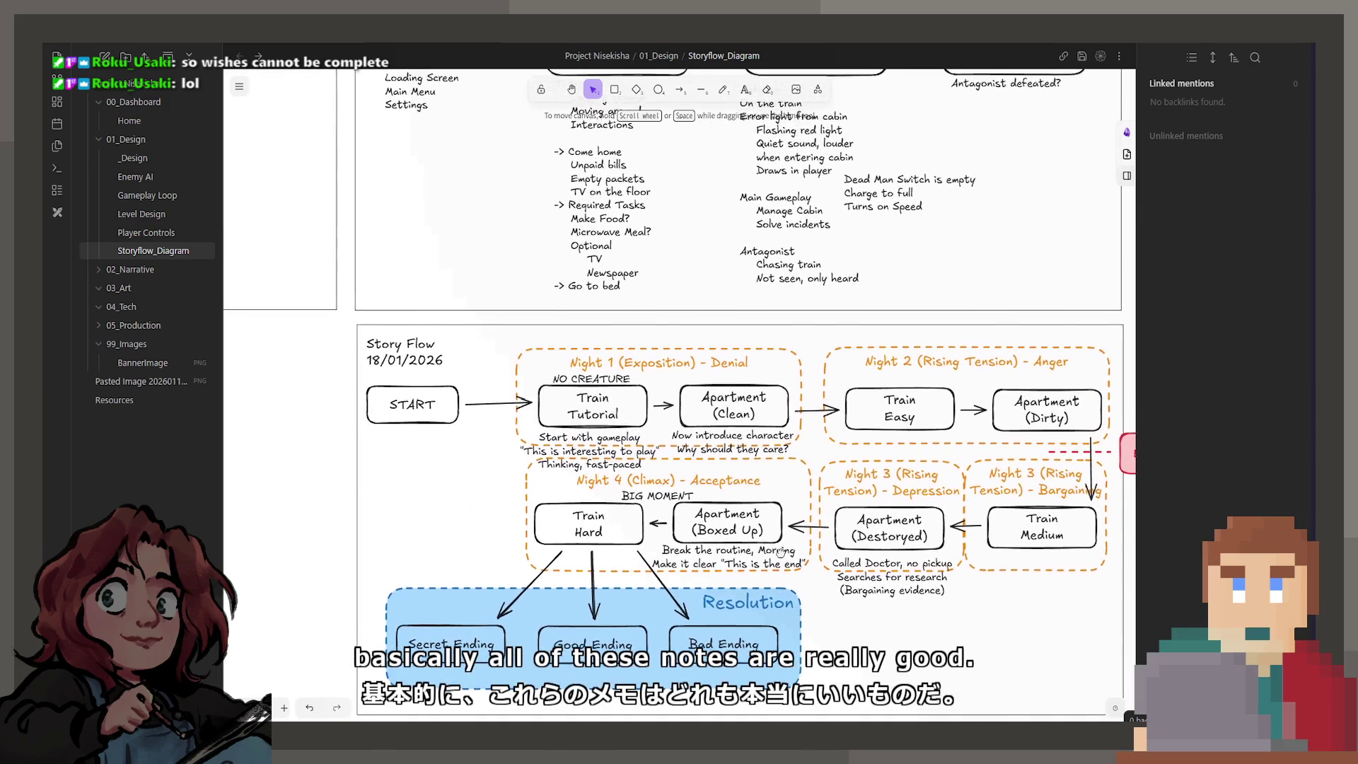
{"action": "scroll", "coordinate": [786, 544], "scroll_direction": "up", "scroll_amount": 5}
{"action": "scroll", "coordinate": [786, 545], "scroll_direction": "left", "scroll_amount": 5}
{"action": "scroll", "coordinate": [774, 520], "scroll_direction": "left", "scroll_amount": 3}
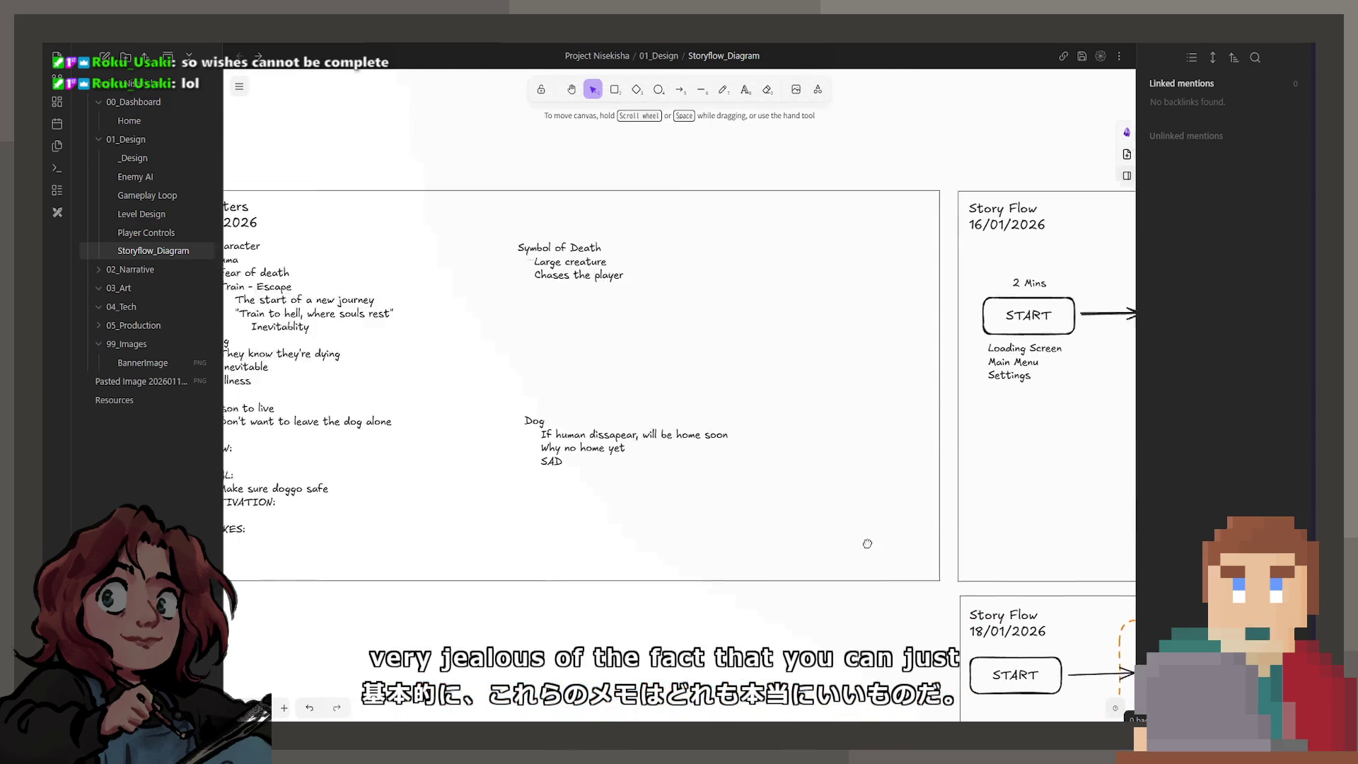
{"action": "scroll", "coordinate": [864, 545], "scroll_direction": "down", "scroll_amount": 3}
{"action": "scroll", "coordinate": [863, 545], "scroll_direction": "right", "scroll_amount": 2}
{"action": "scroll", "coordinate": [743, 551], "scroll_direction": "down", "scroll_amount": 5}
{"action": "scroll", "coordinate": [636, 556], "scroll_direction": "down", "scroll_amount": 4}
{"action": "scroll", "coordinate": [596, 555], "scroll_direction": "right", "scroll_amount": 2}
{"action": "scroll", "coordinate": [636, 456], "scroll_direction": "down", "scroll_amount": 4}
{"action": "scroll", "coordinate": [637, 456], "scroll_direction": "left", "scroll_amount": 1}
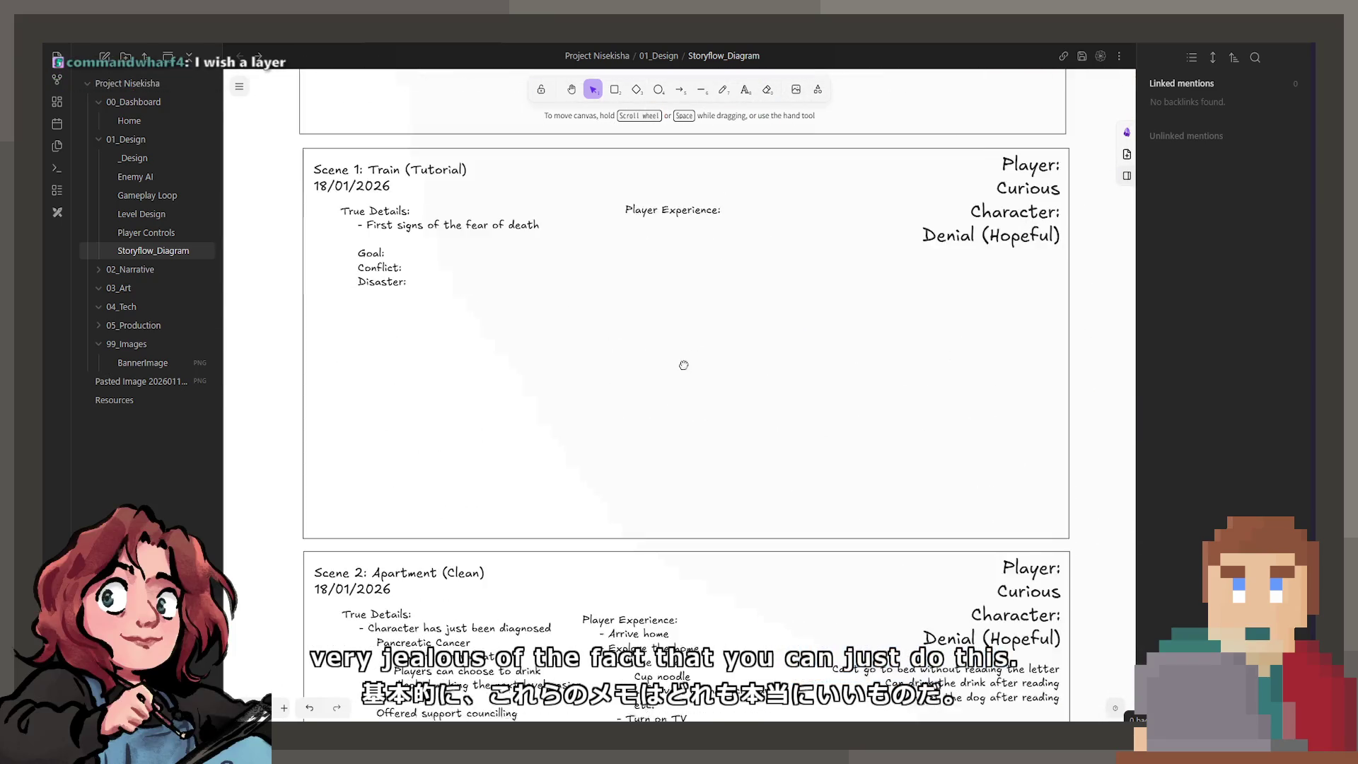
{"action": "scroll", "coordinate": [682, 364], "scroll_direction": "down", "scroll_amount": 3}
{"action": "scroll", "coordinate": [679, 425], "scroll_direction": "down", "scroll_amount": 1}
{"action": "scroll", "coordinate": [666, 458], "scroll_direction": "up", "scroll_amount": 1}
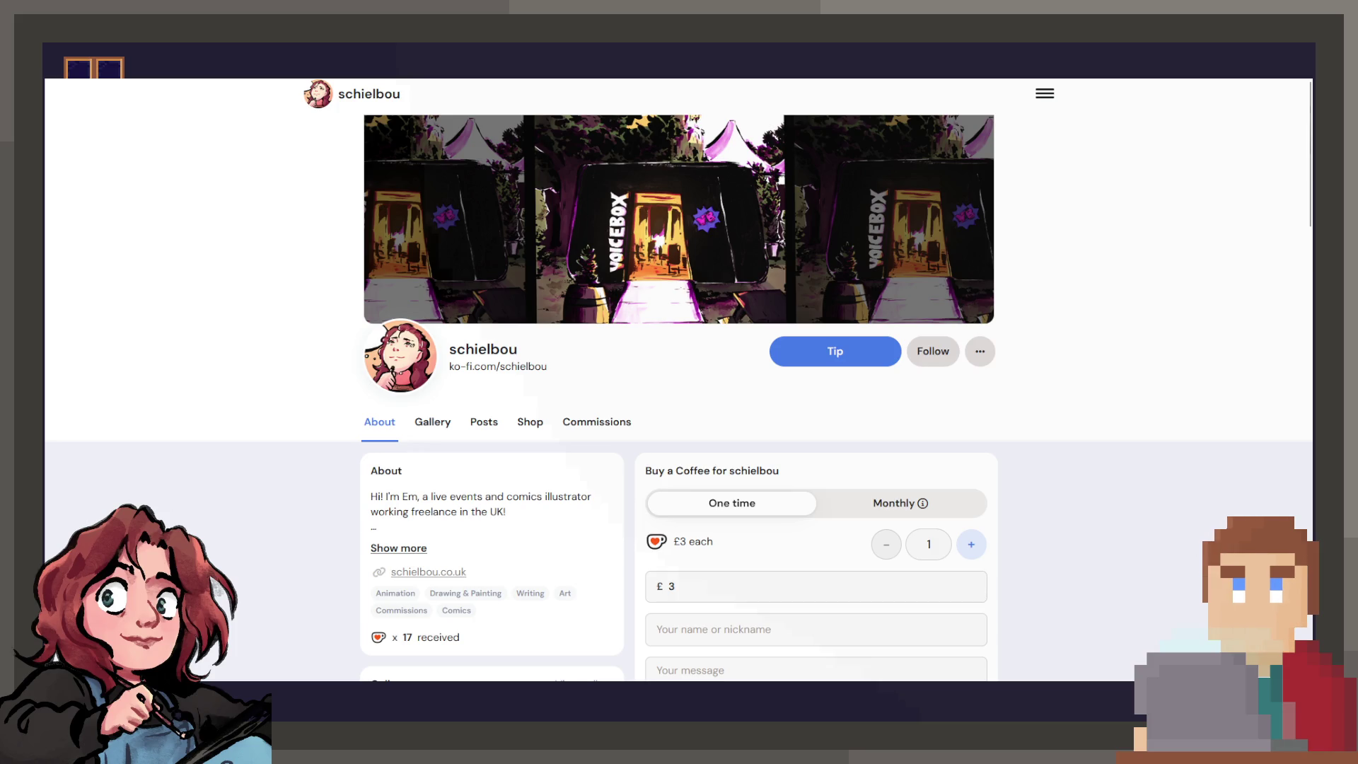
{"action": "scroll", "coordinate": [679, 397], "scroll_direction": "down", "scroll_amount": 3}
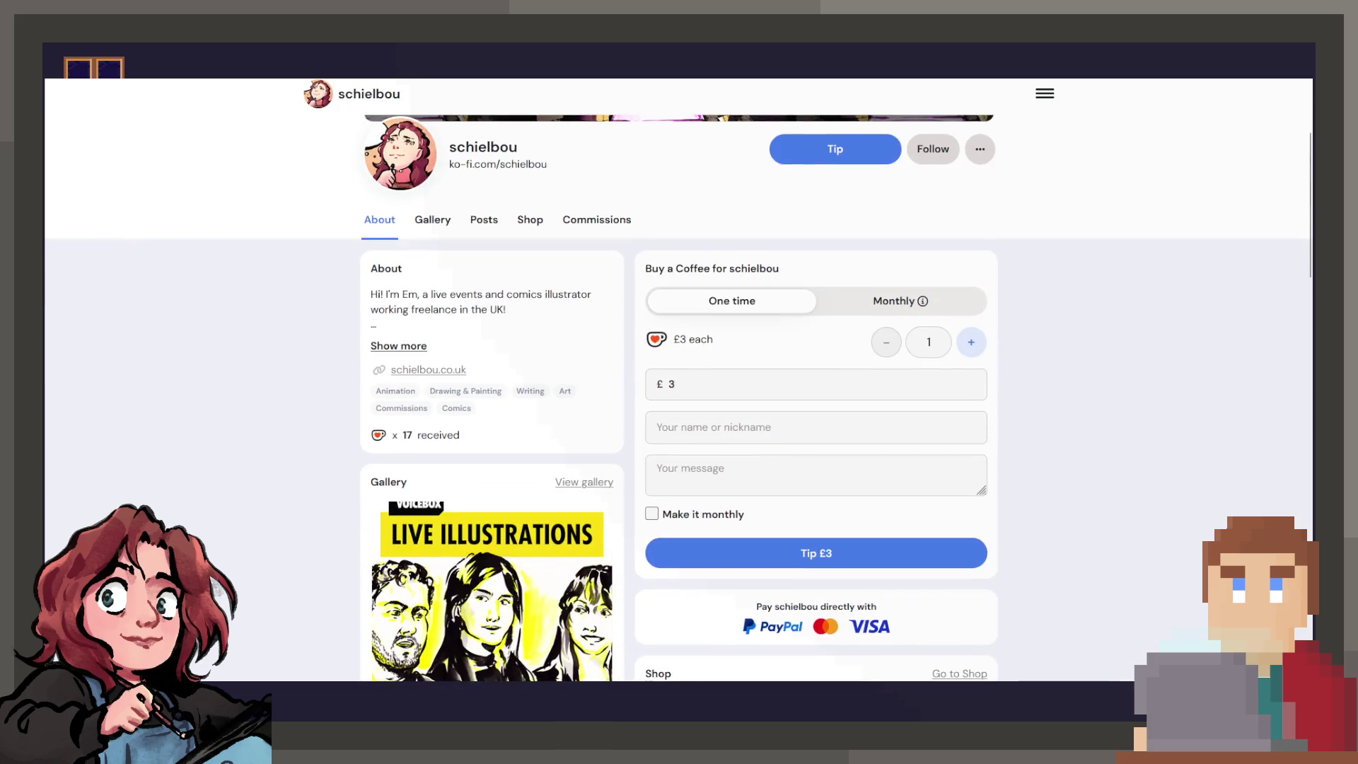
{"action": "scroll", "coordinate": [816, 397], "scroll_direction": "down", "scroll_amount": 2}
{"action": "scroll", "coordinate": [816, 397], "scroll_direction": "down", "scroll_amount": 3}
{"action": "scroll", "coordinate": [815, 398], "scroll_direction": "down", "scroll_amount": 3}
{"action": "scroll", "coordinate": [815, 397], "scroll_direction": "down", "scroll_amount": 2}
{"action": "scroll", "coordinate": [816, 398], "scroll_direction": "down", "scroll_amount": 2}
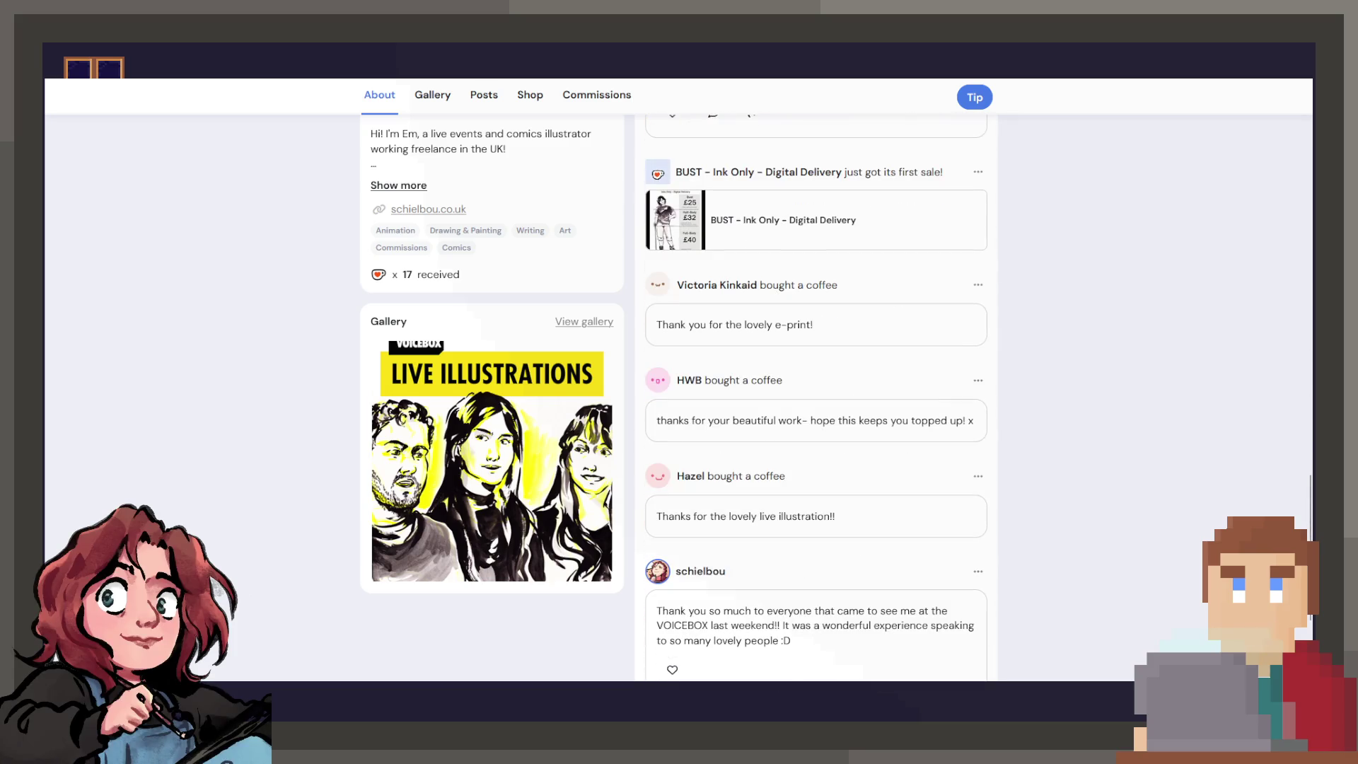
{"action": "scroll", "coordinate": [816, 397], "scroll_direction": "down", "scroll_amount": 1}
{"action": "scroll", "coordinate": [815, 398], "scroll_direction": "down", "scroll_amount": 1}
{"action": "scroll", "coordinate": [816, 397], "scroll_direction": "down", "scroll_amount": 1}
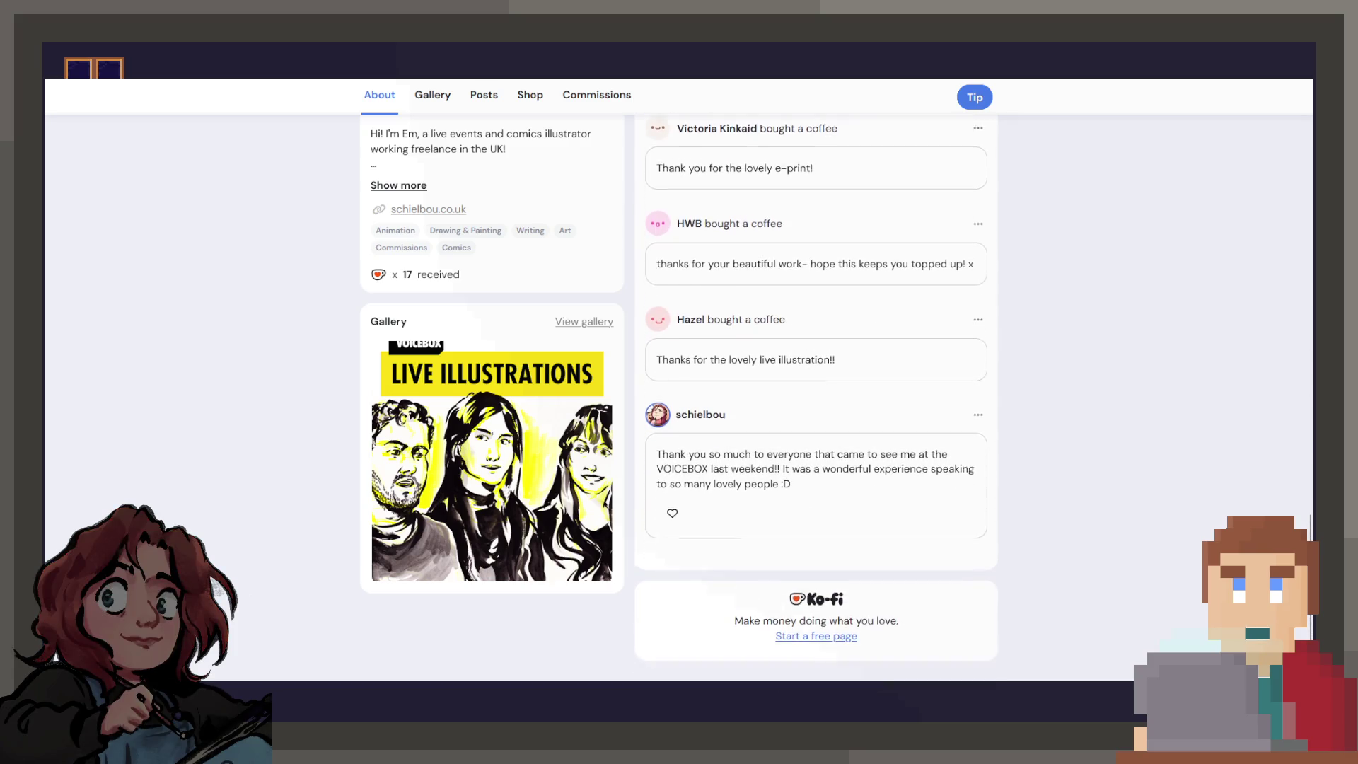
{"action": "scroll", "coordinate": [816, 398], "scroll_direction": "up", "scroll_amount": 5}
{"action": "scroll", "coordinate": [816, 398], "scroll_direction": "up", "scroll_amount": 4}
{"action": "scroll", "coordinate": [816, 398], "scroll_direction": "up", "scroll_amount": 4}
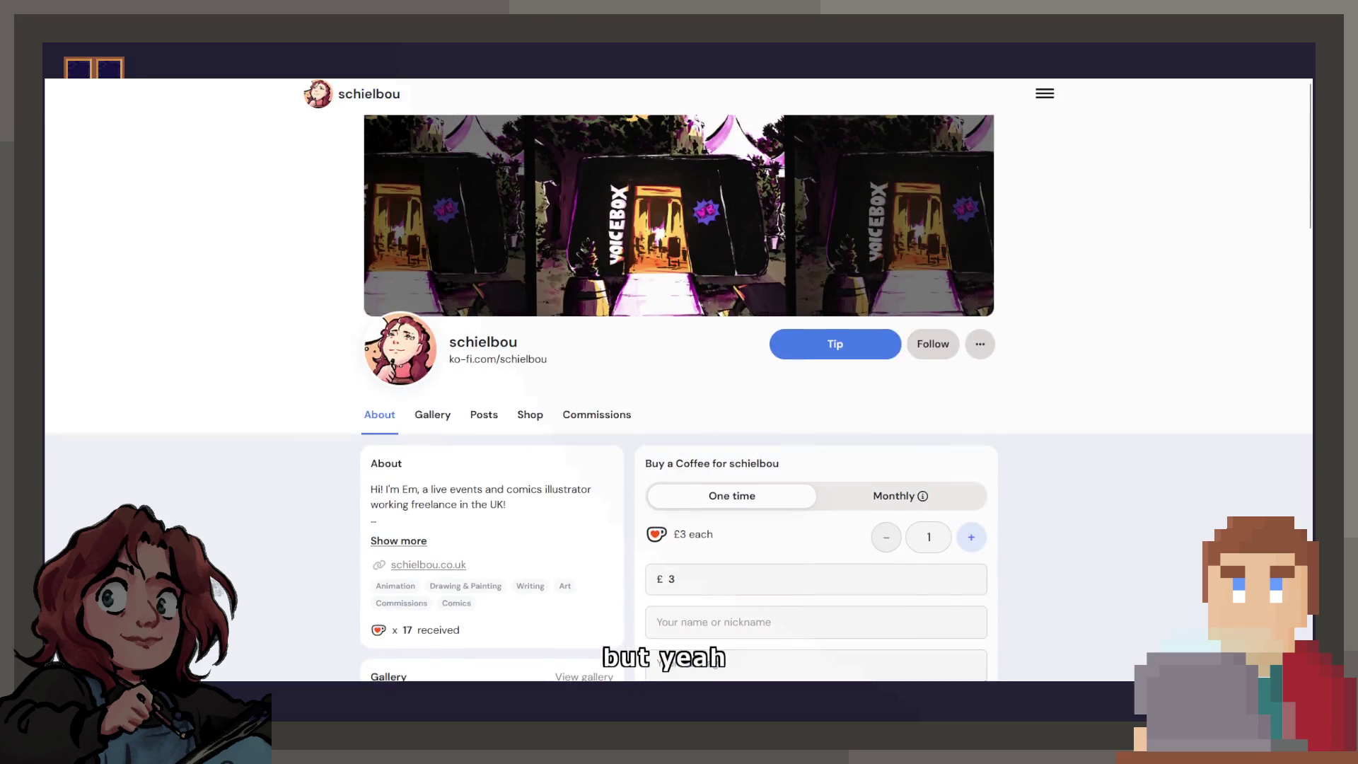